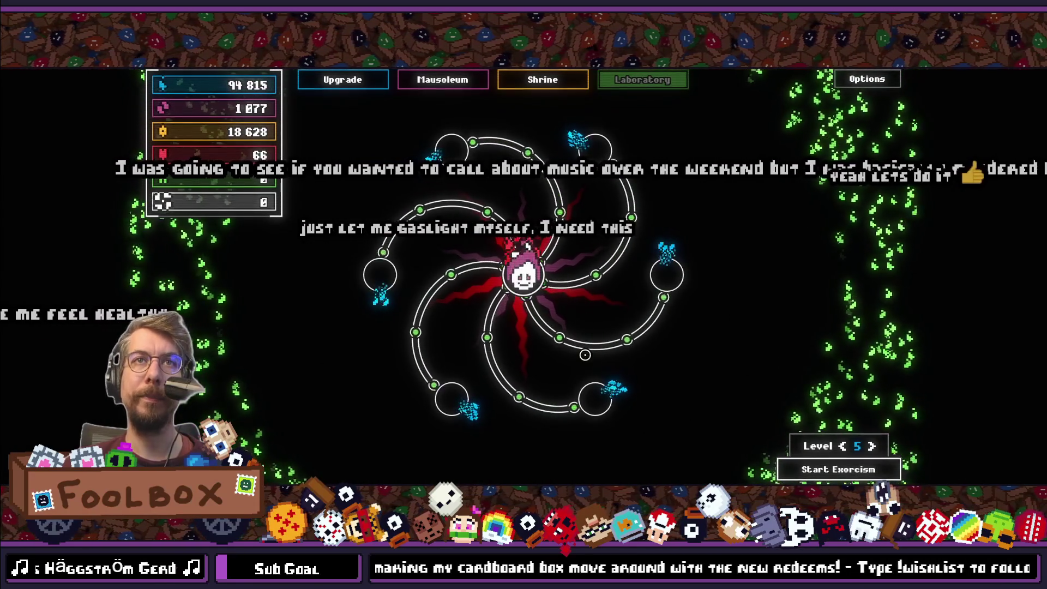
# Look at the Shrine and Mausoleum screens in the running game, then stop it.
pyautogui.click(529, 91)
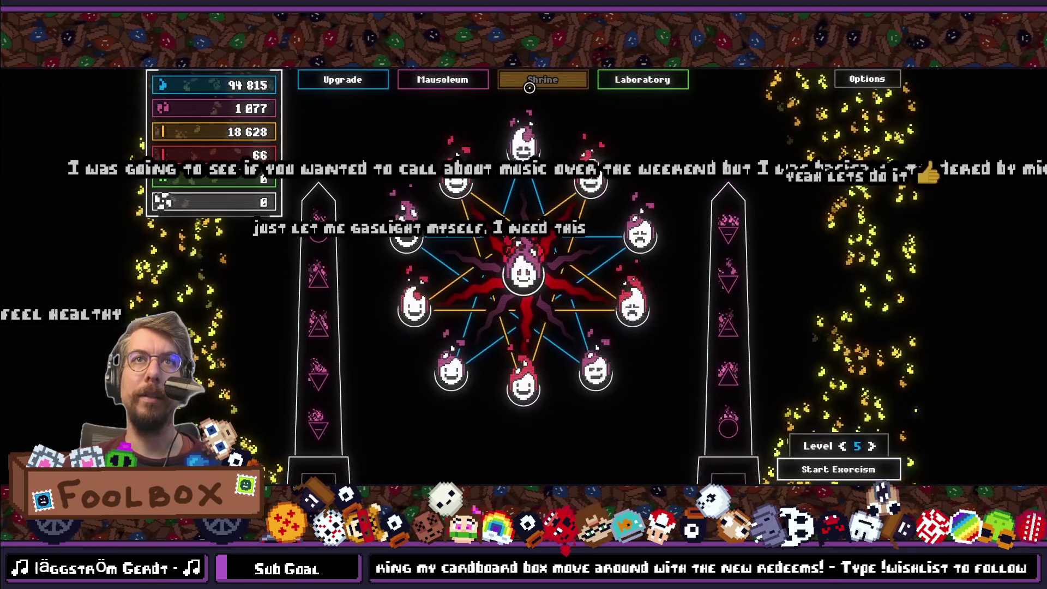
pyautogui.click(415, 82)
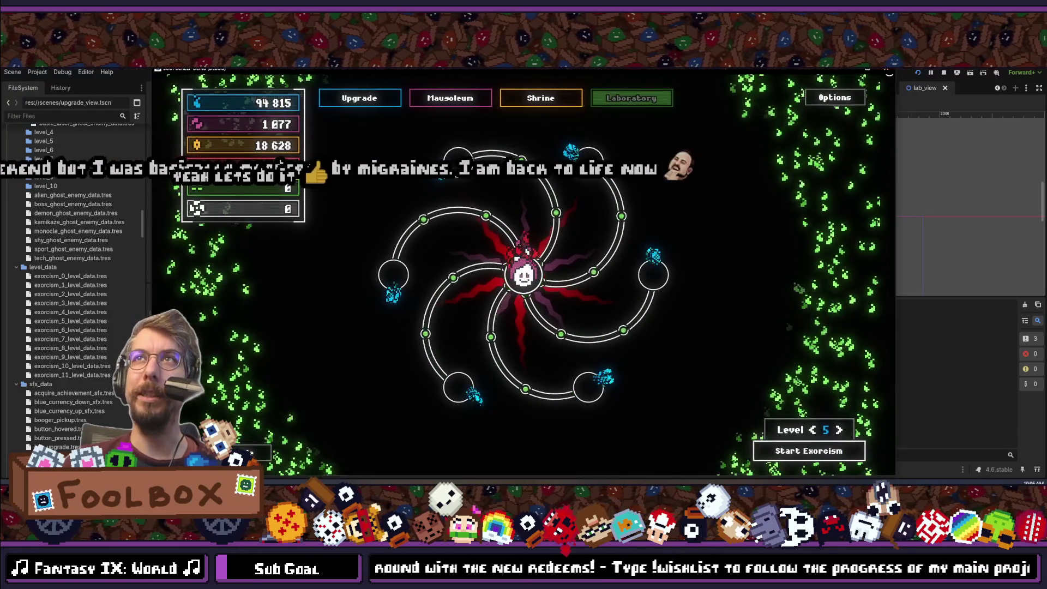
pyautogui.press('F8')
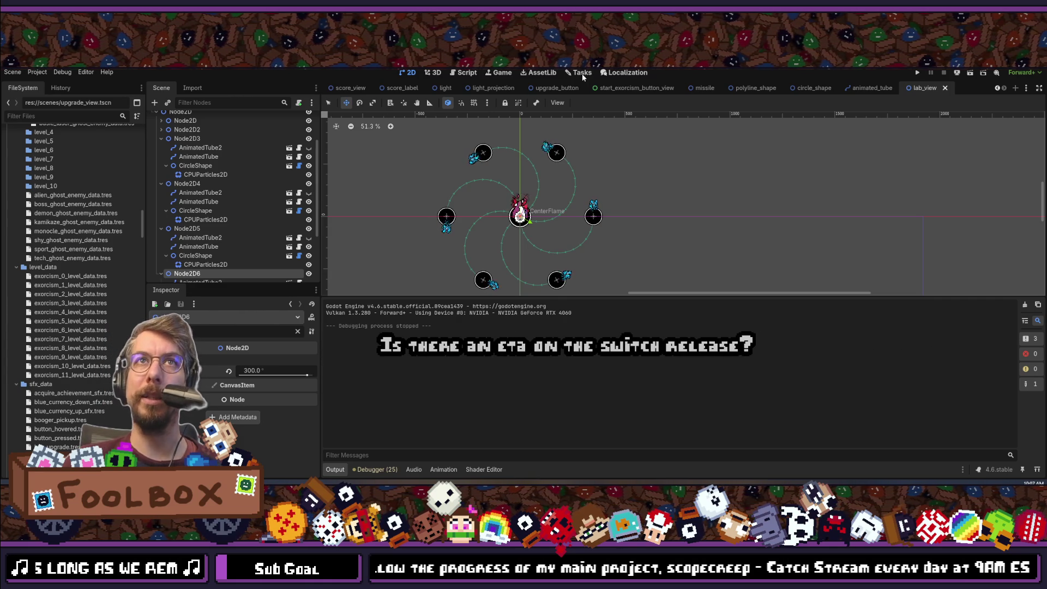
# Save the lab_view scene and select Node2D4's CPUParticles2D emitter.
pyautogui.hotkey('ctrl', 's')
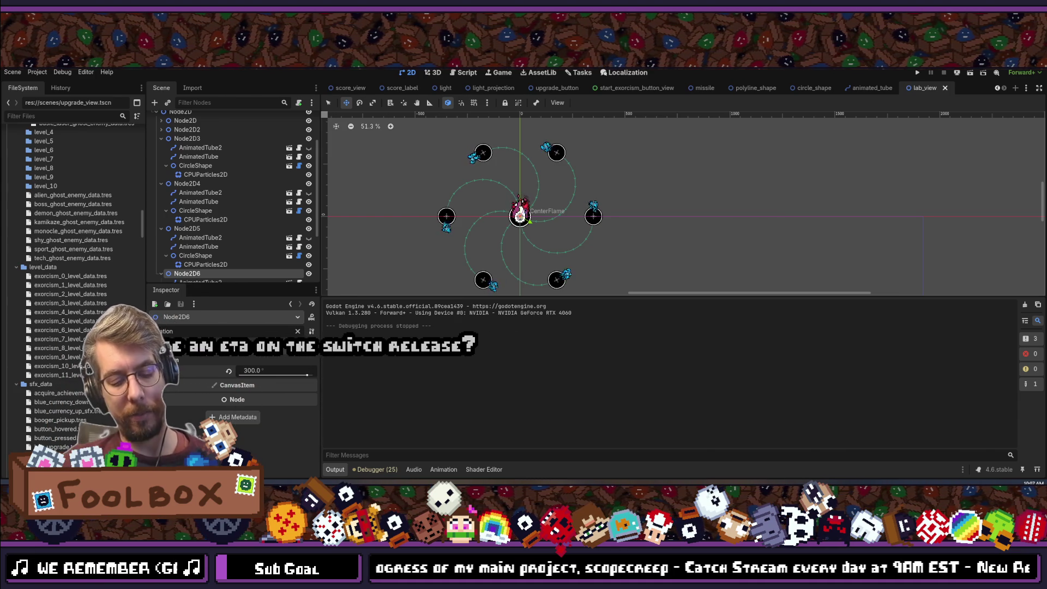
pyautogui.hotkey('ctrl', 'shift', 'o')
pyautogui.press('Escape')
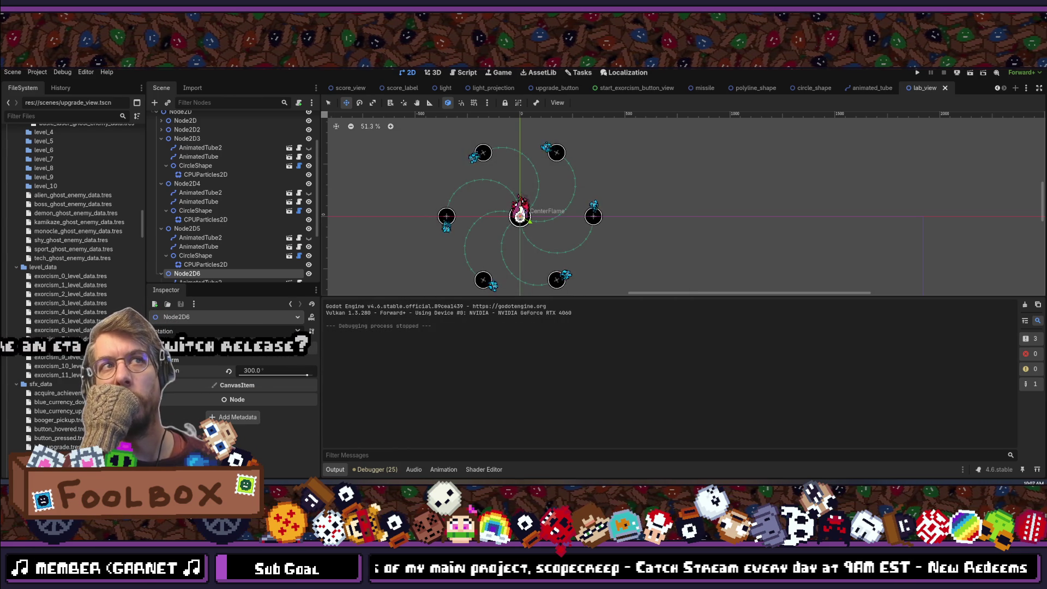
pyautogui.click(210, 218)
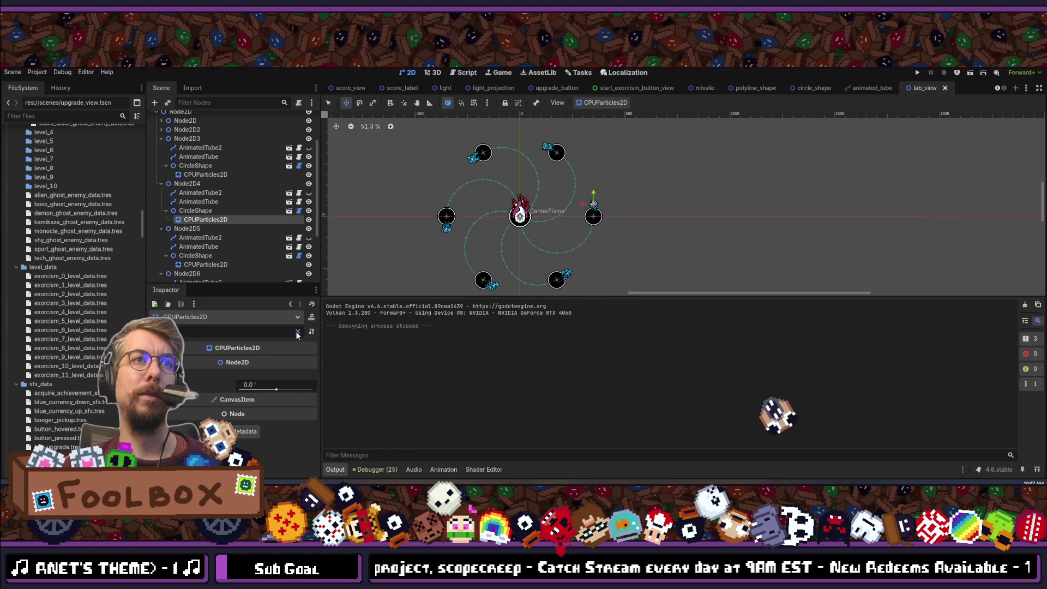
# Filter the Inspector to 'rotation' properties and select Node2D3's CPUParticles2D emitter.
pyautogui.click(297, 333)
pyautogui.write('rotation')
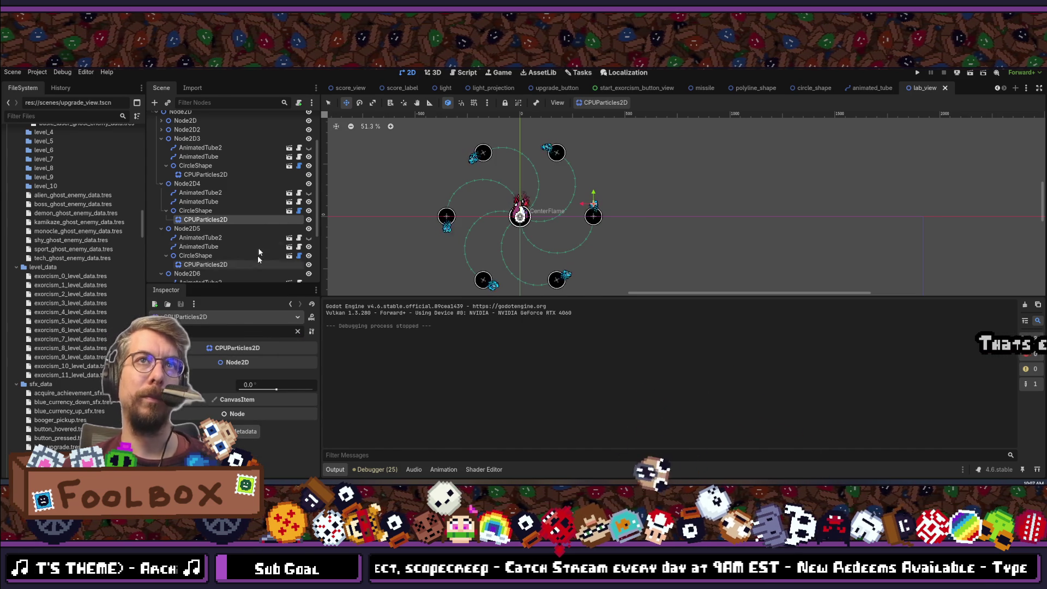
pyautogui.click(196, 174)
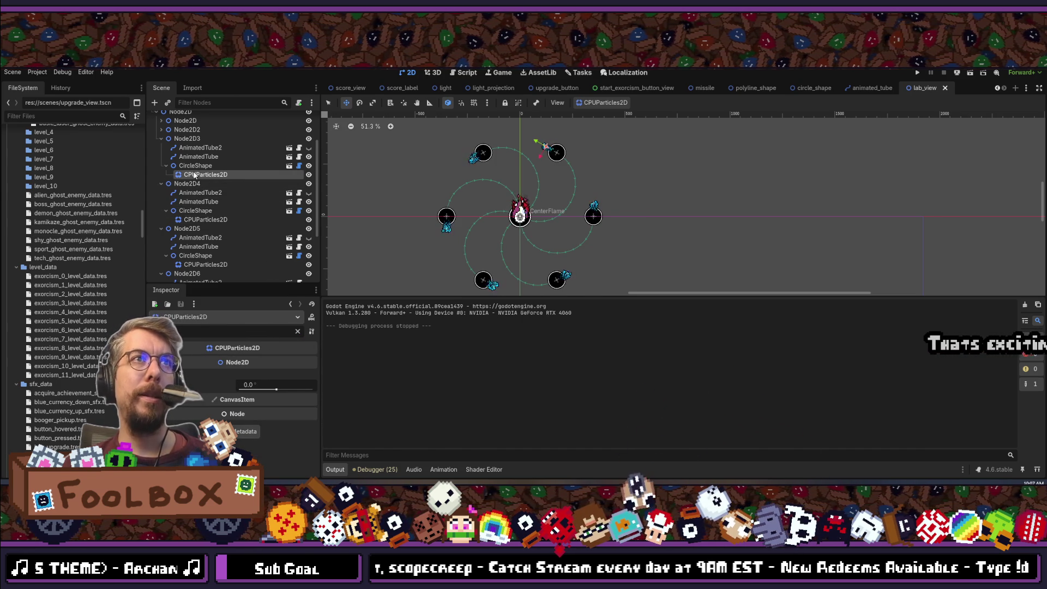
pyautogui.scroll(3, 197, 180)
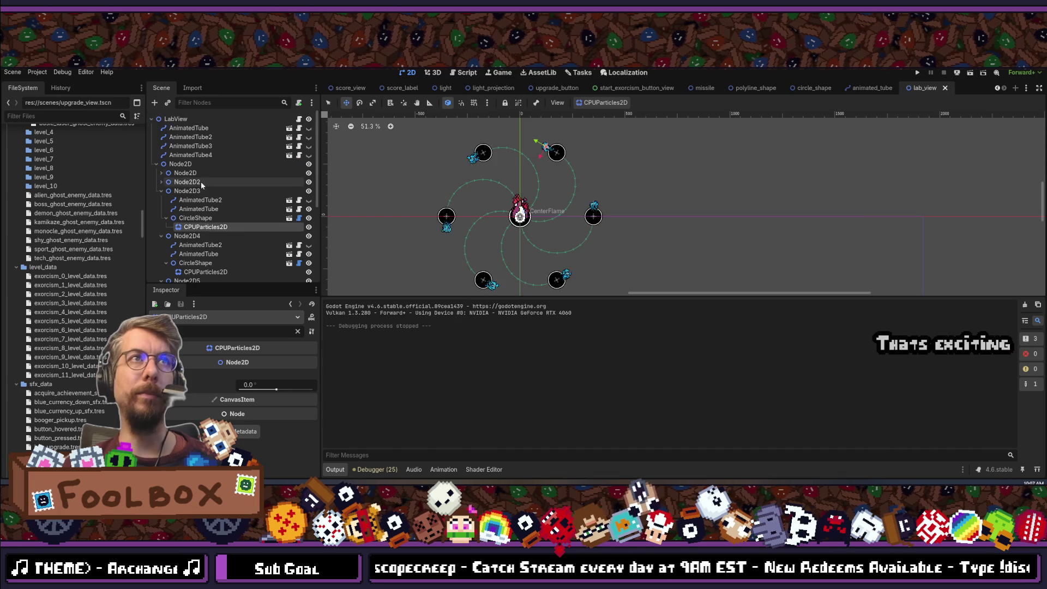
# Expand Node2D and Node2D2 and select Node2D2's CircleShape to edit its rotation.
pyautogui.click(161, 181)
pyautogui.click(162, 173)
pyautogui.click(212, 209)
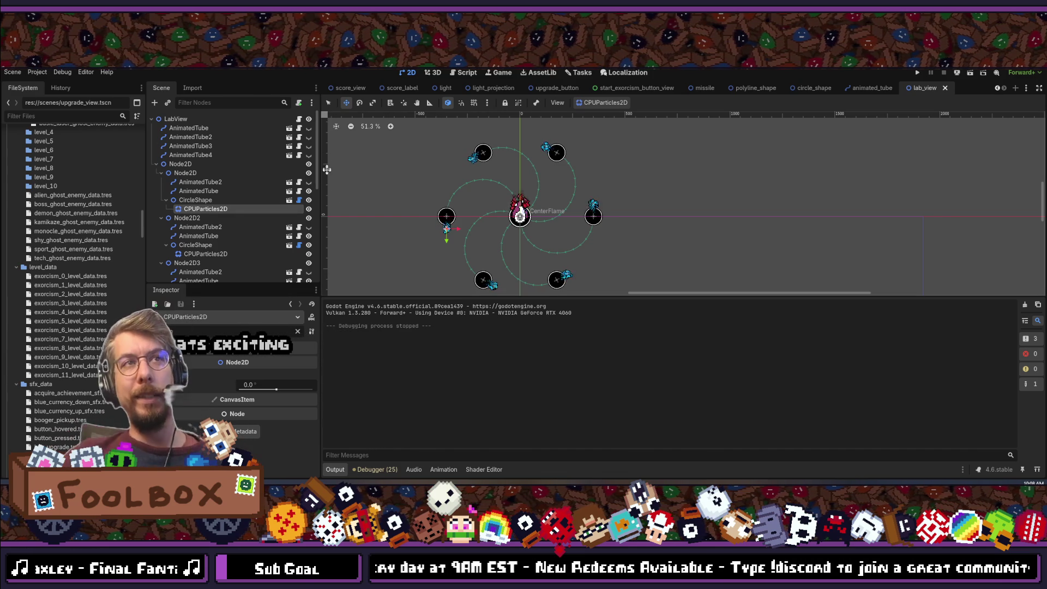
pyautogui.click(197, 202)
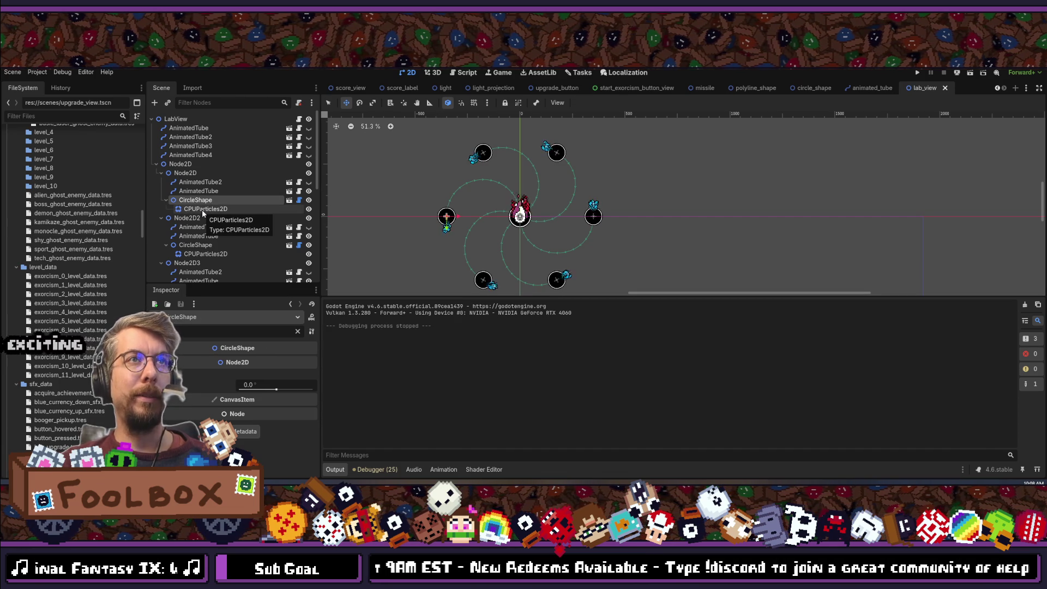
pyautogui.click(192, 245)
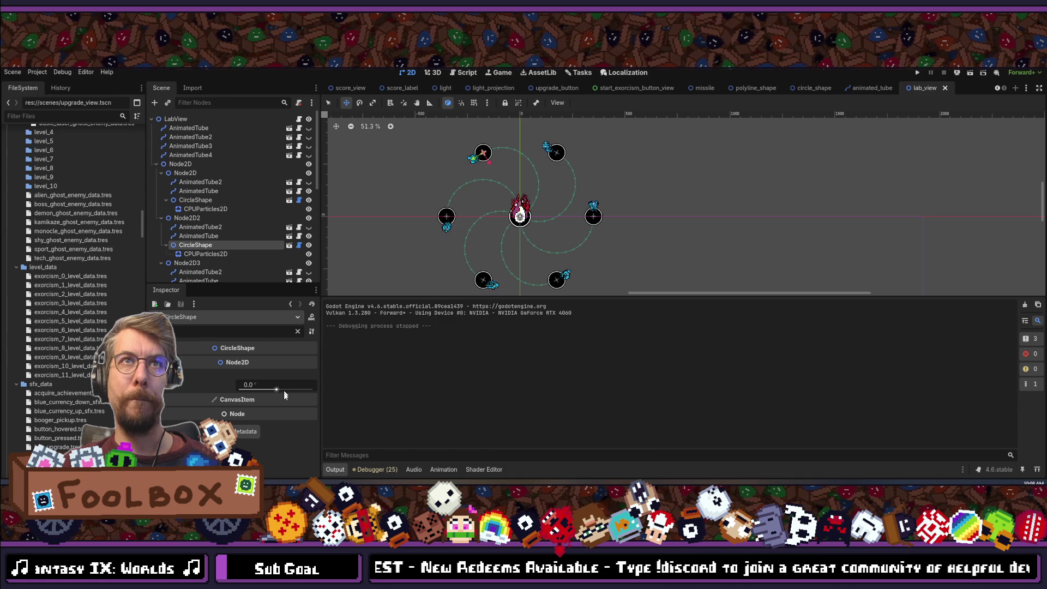
pyautogui.click(262, 385)
# Set the rotations of the CircleShapes under Node2D2 and Node2D3, starting at -60°.
pyautogui.write('60')
pyautogui.press('Return')
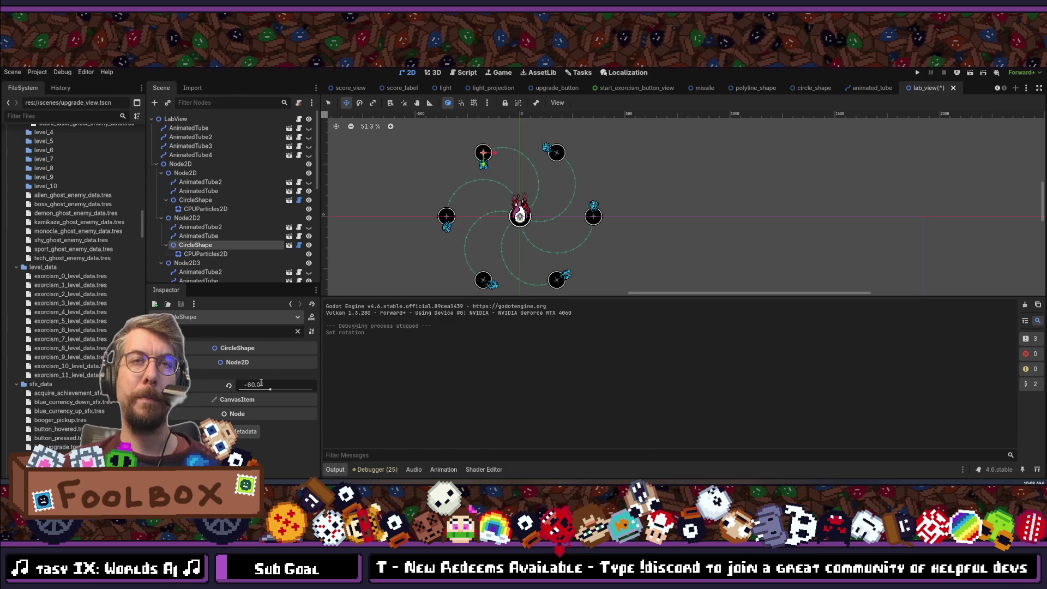
pyautogui.scroll(-3, 247, 281)
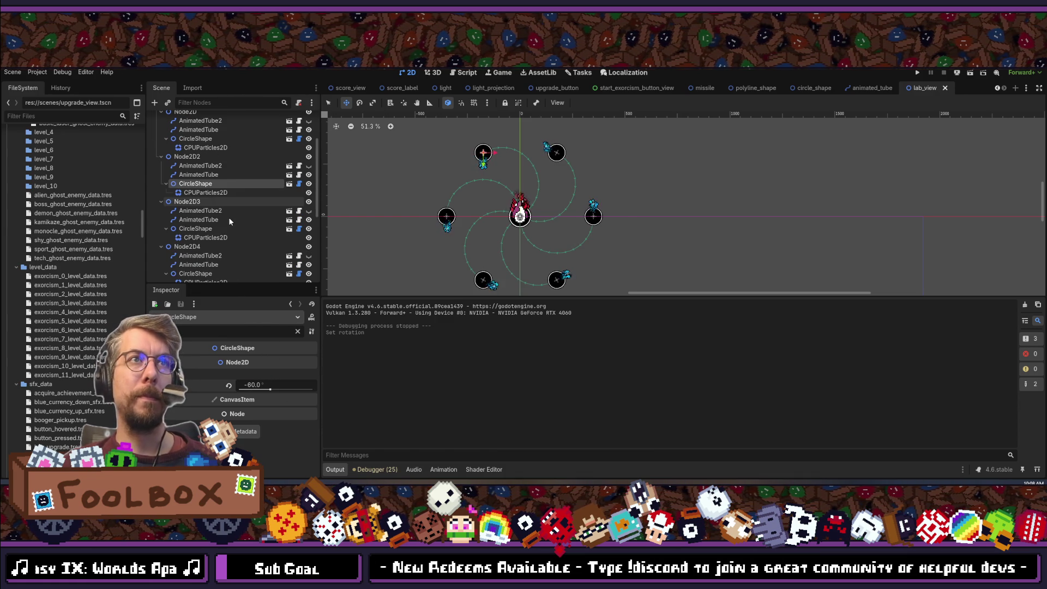
pyautogui.click(198, 229)
pyautogui.click(257, 388)
pyautogui.write('-60')
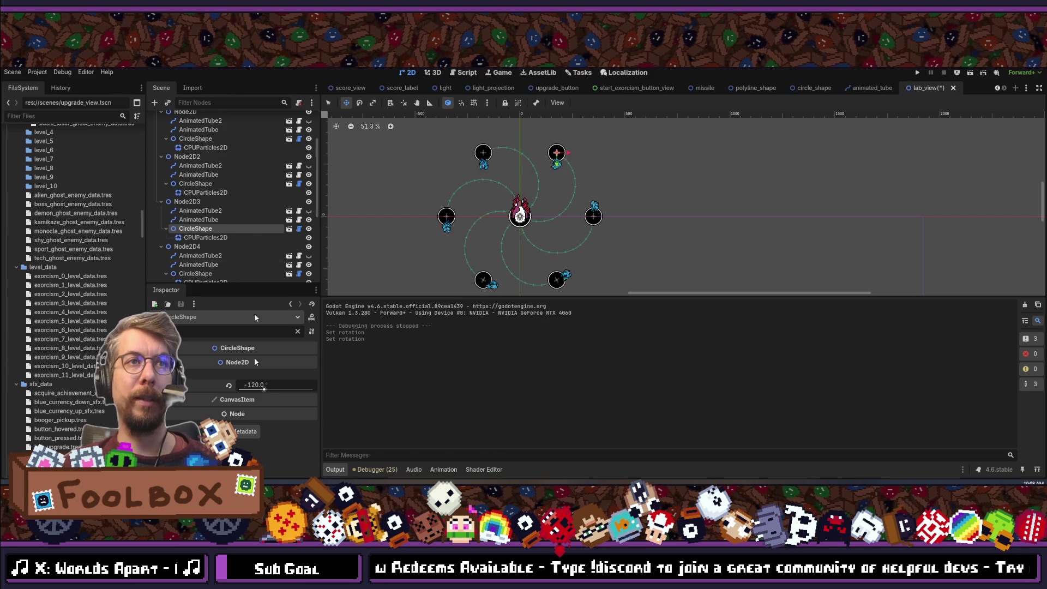
# Rotate the CircleShapes under Node2D4 to Node2D6, ending at -300°, and save lab_view.
pyautogui.scroll(-3, 229, 235)
pyautogui.click(199, 257)
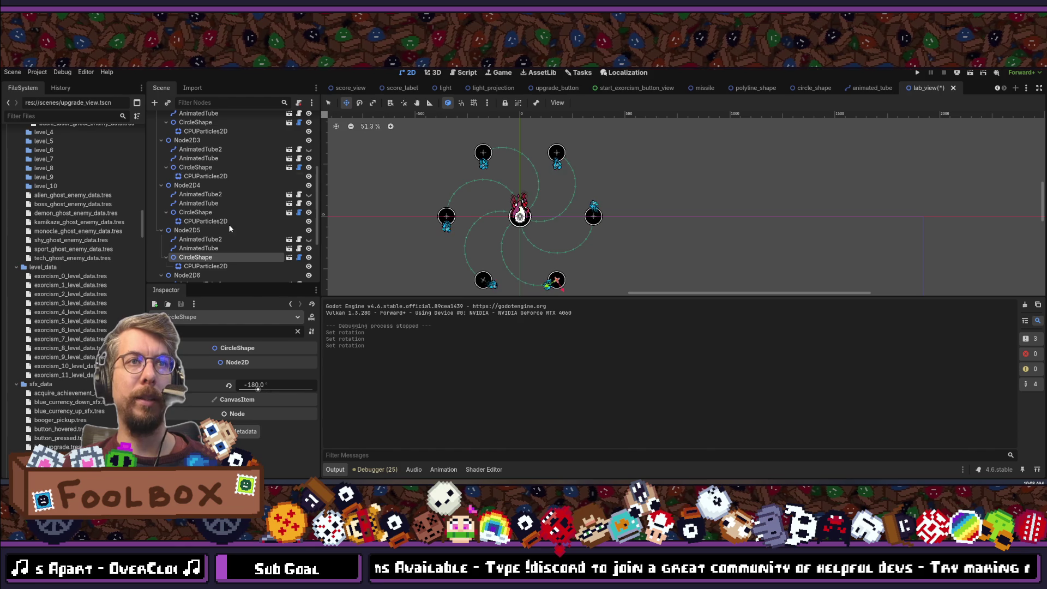
pyautogui.click(190, 213)
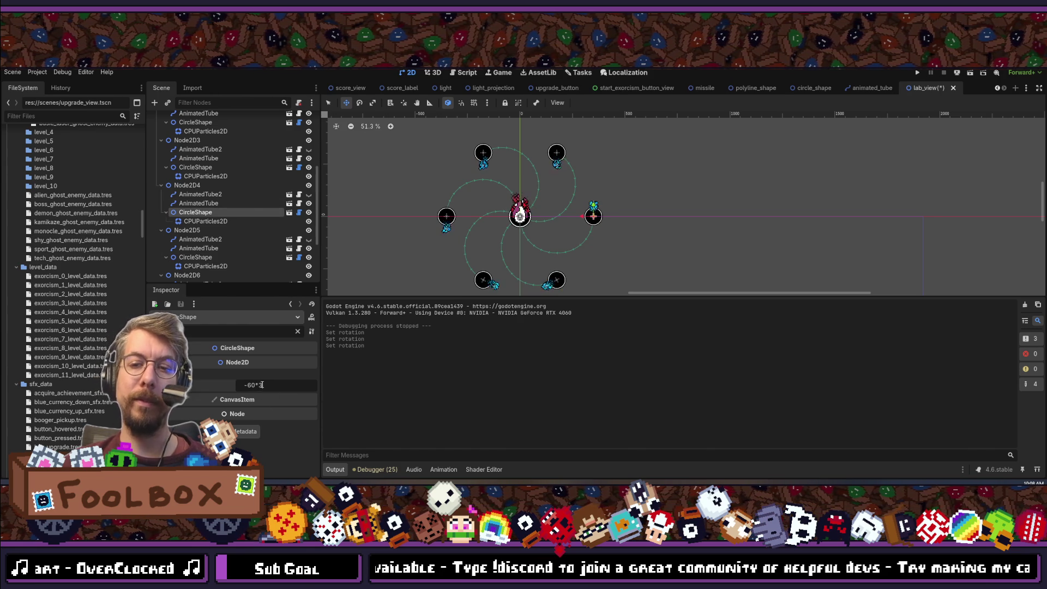
pyautogui.click(200, 258)
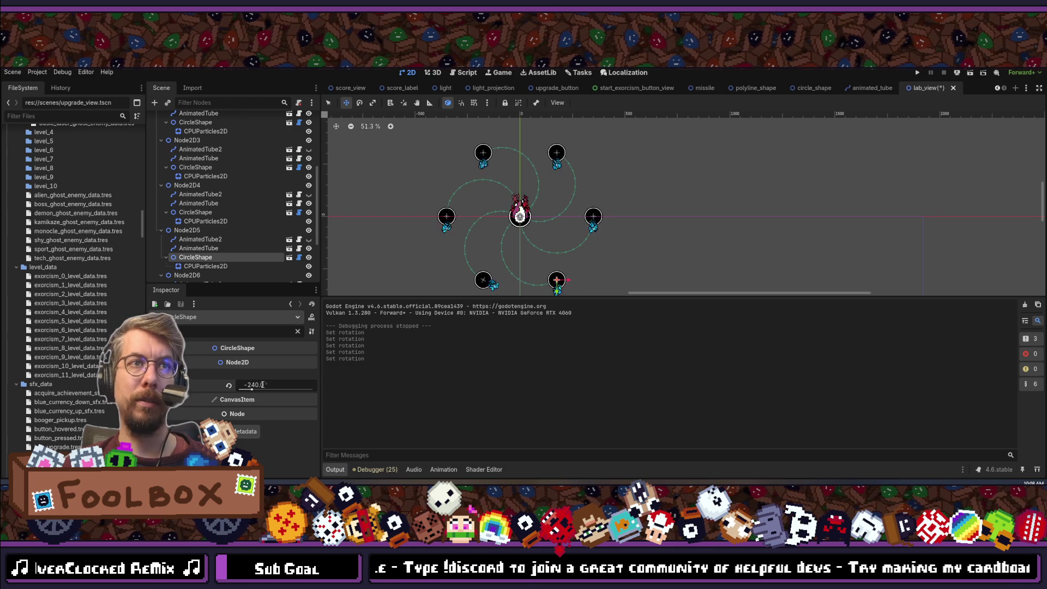
pyautogui.scroll(-3, 245, 244)
pyautogui.click(206, 221)
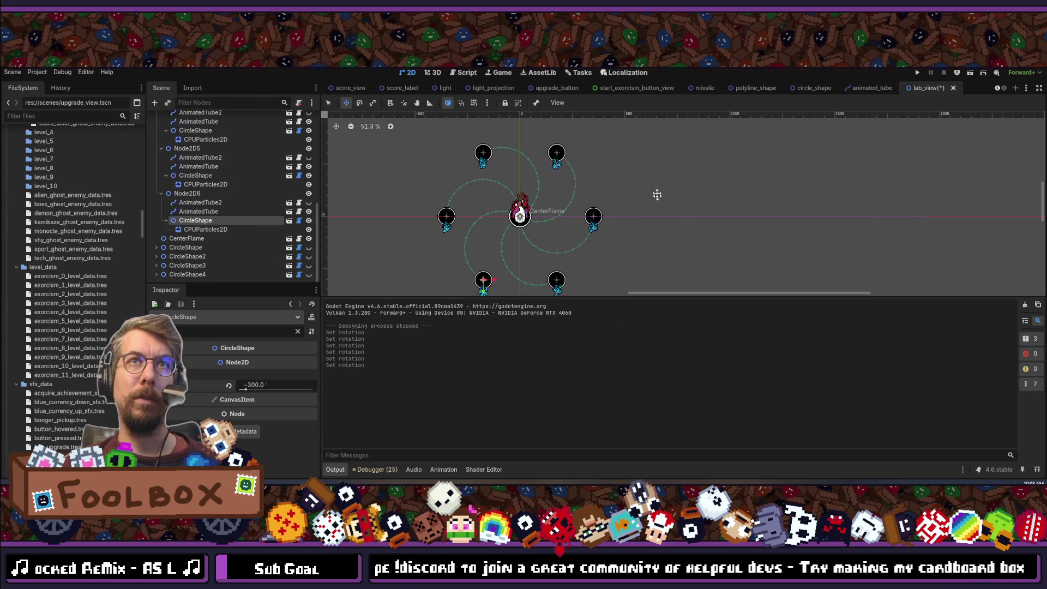
pyautogui.scroll(3, 515, 203)
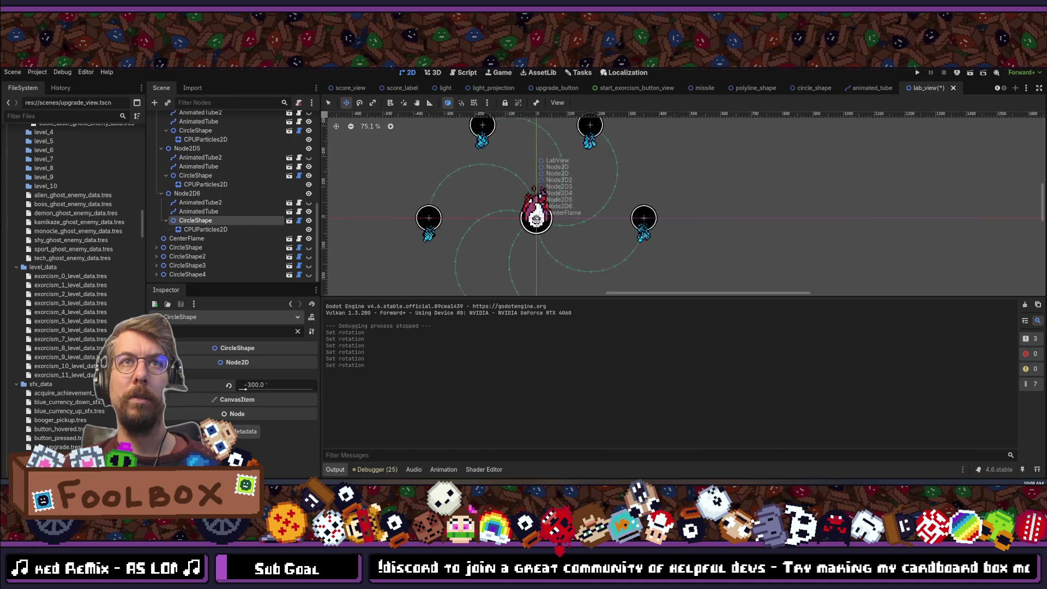
pyautogui.scroll(-5, 537, 219)
pyautogui.hotkey('ctrl', 's')
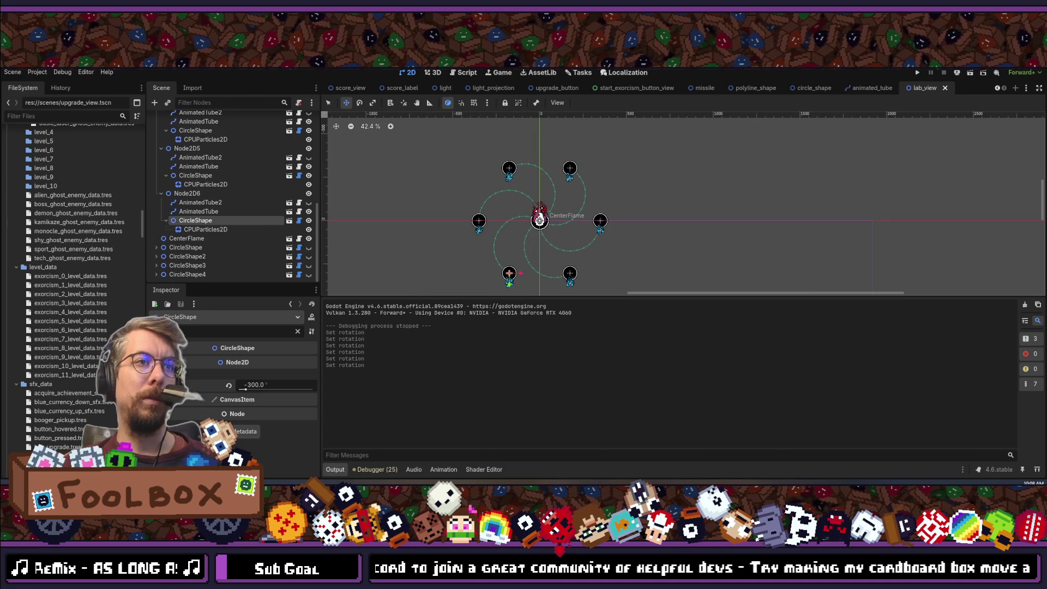
pyautogui.hotkey('alt', 'Tab')
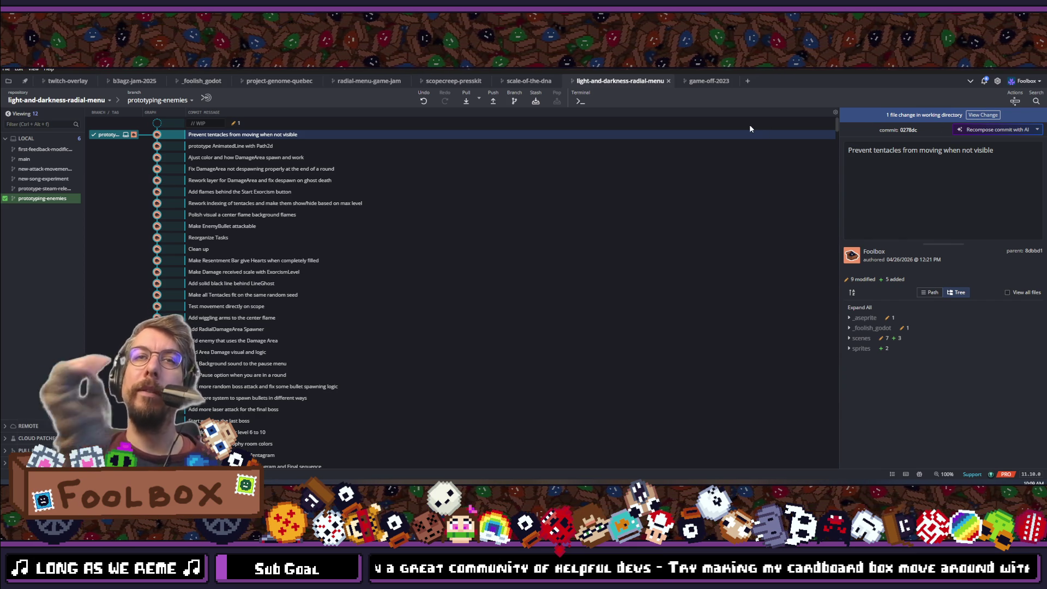
# Stage both changed files, including kanban_tasks_data.kanban, from the WIP changes.
pyautogui.click(983, 115)
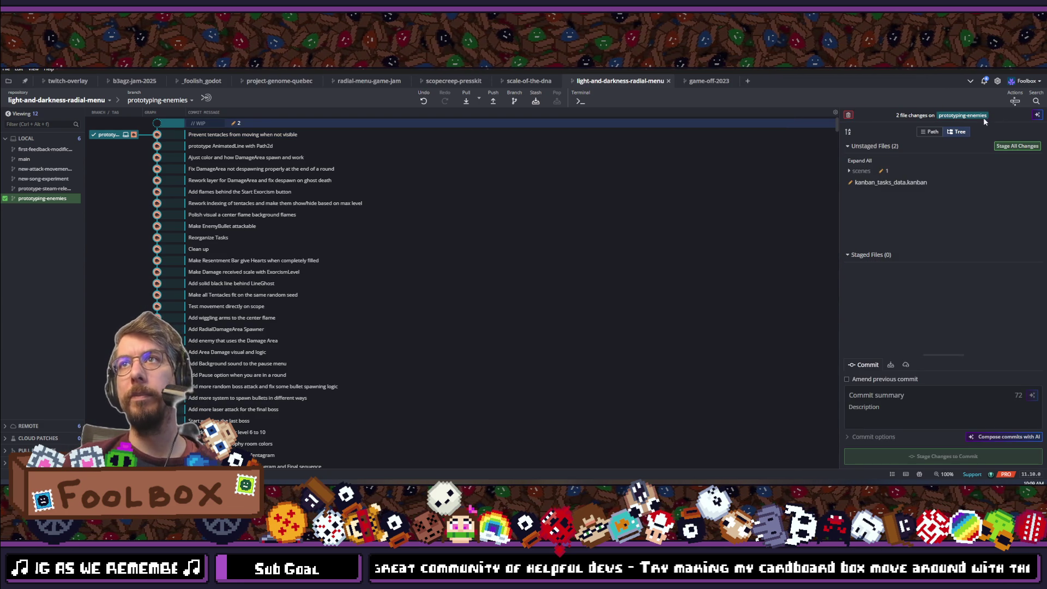
pyautogui.click(1002, 145)
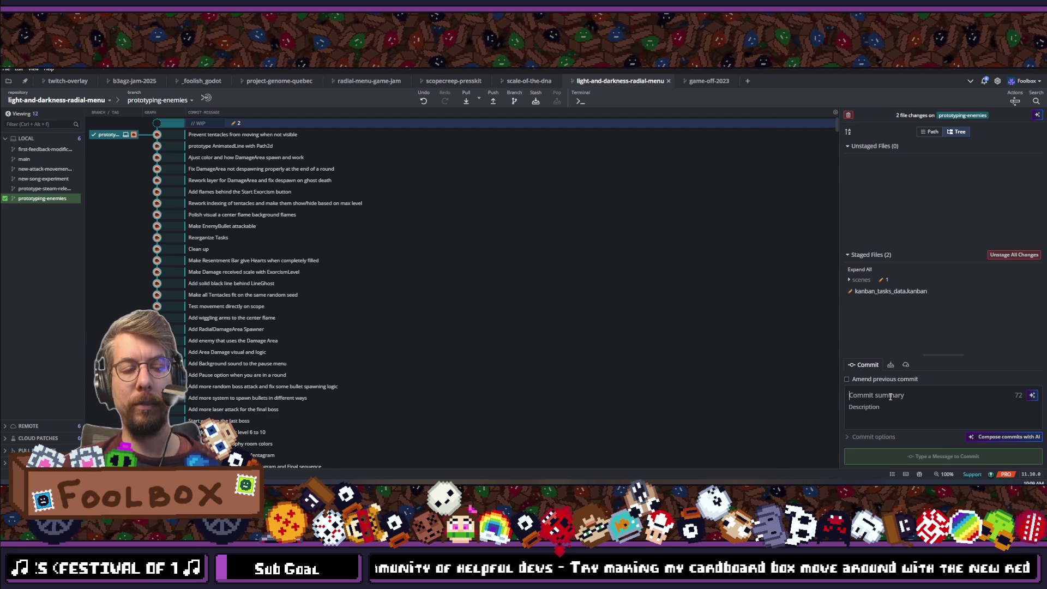
pyautogui.click(890, 397)
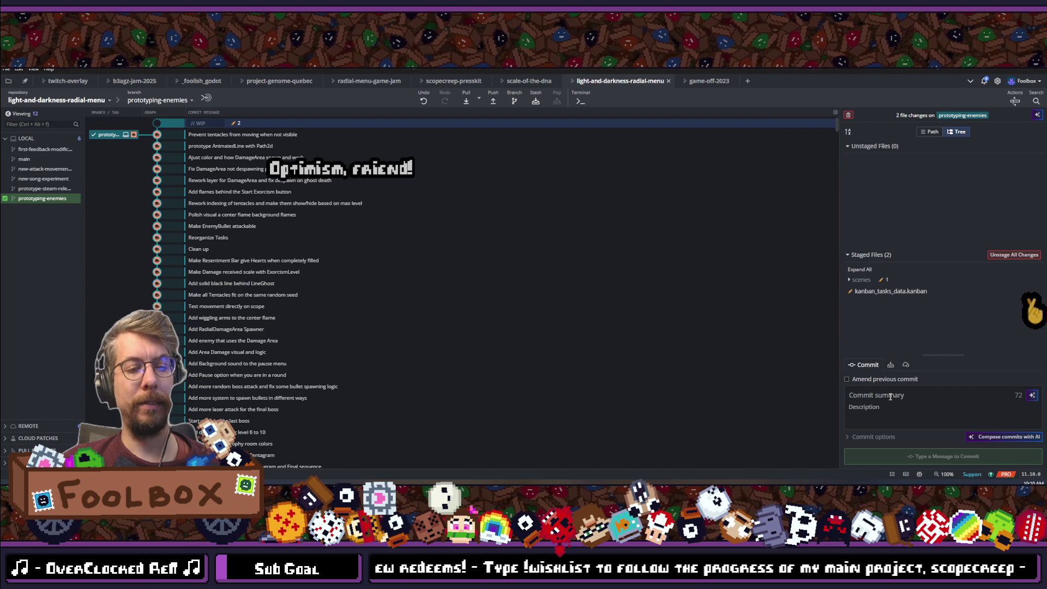
# Commit as 'Test out new visuals for the Laboratory' and push to origin/prototyping-enemies.
pyautogui.write('Test out ')
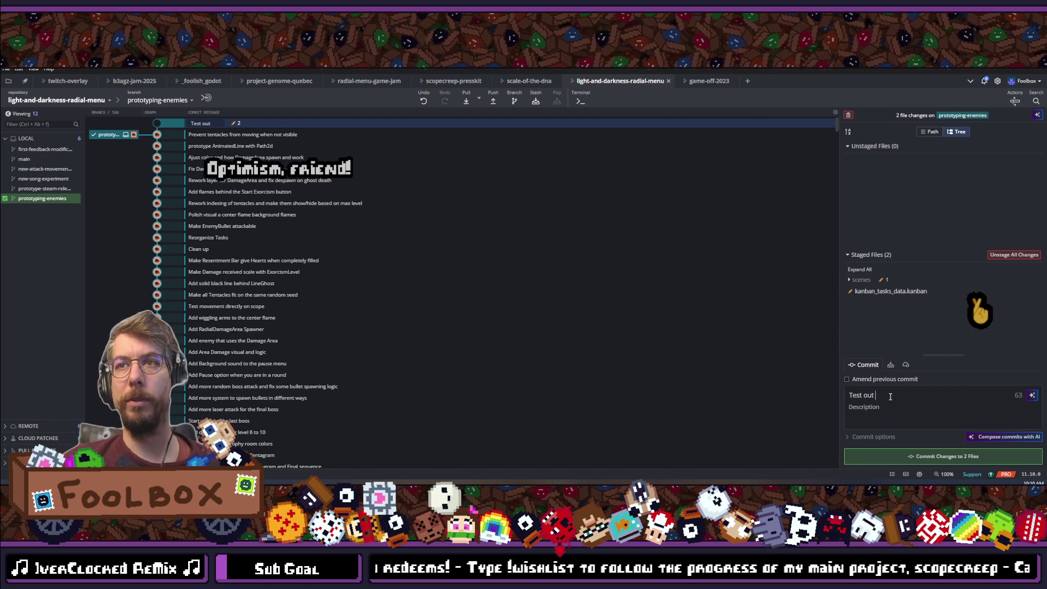
pyautogui.write('new visua')
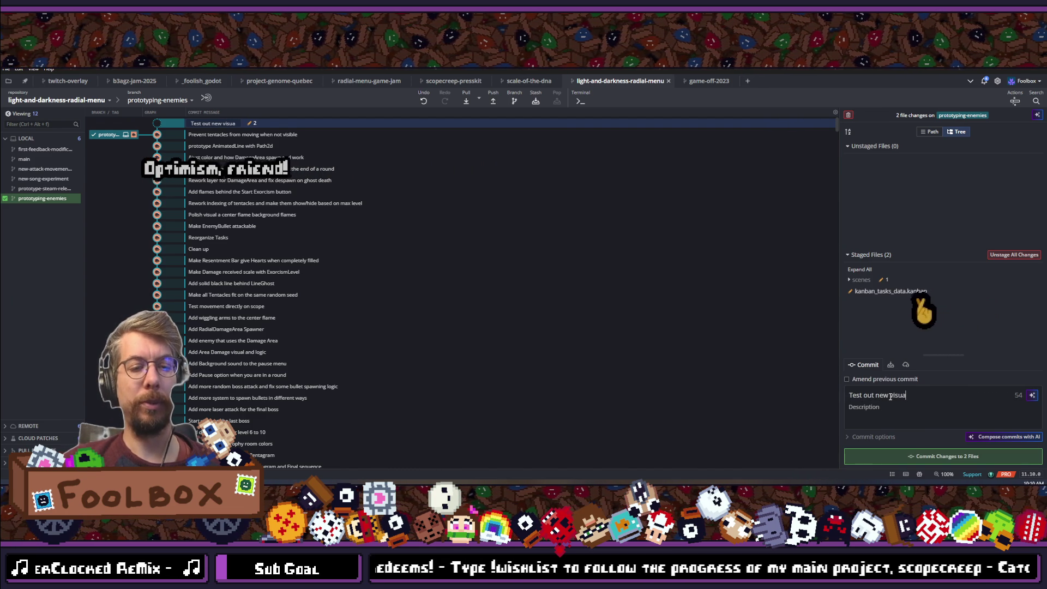
pyautogui.write('ls for the Lob')
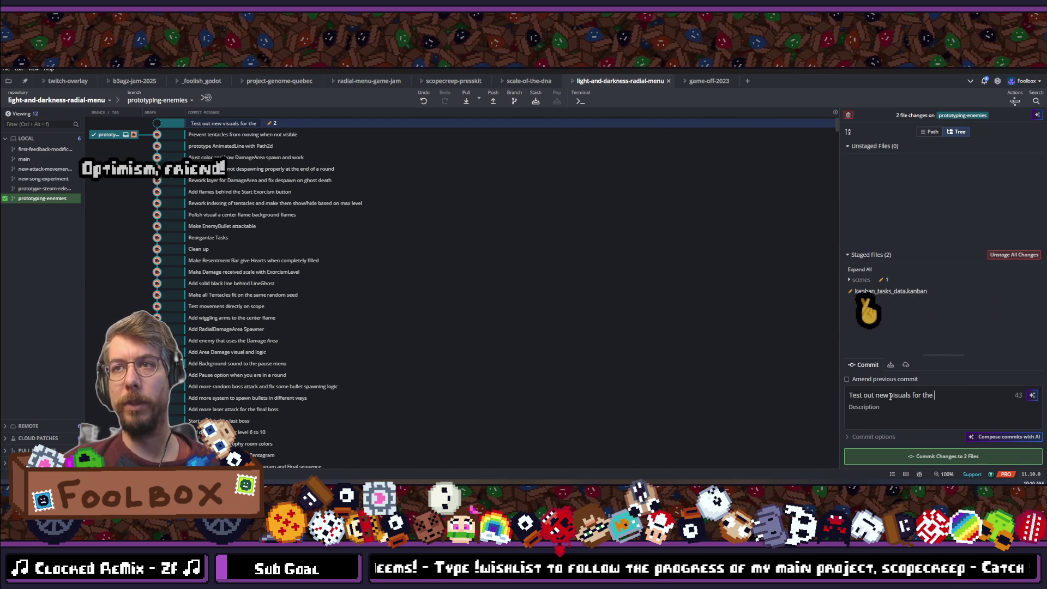
pyautogui.press('BackSpace')
pyautogui.press('BackSpace')
pyautogui.write('ab')
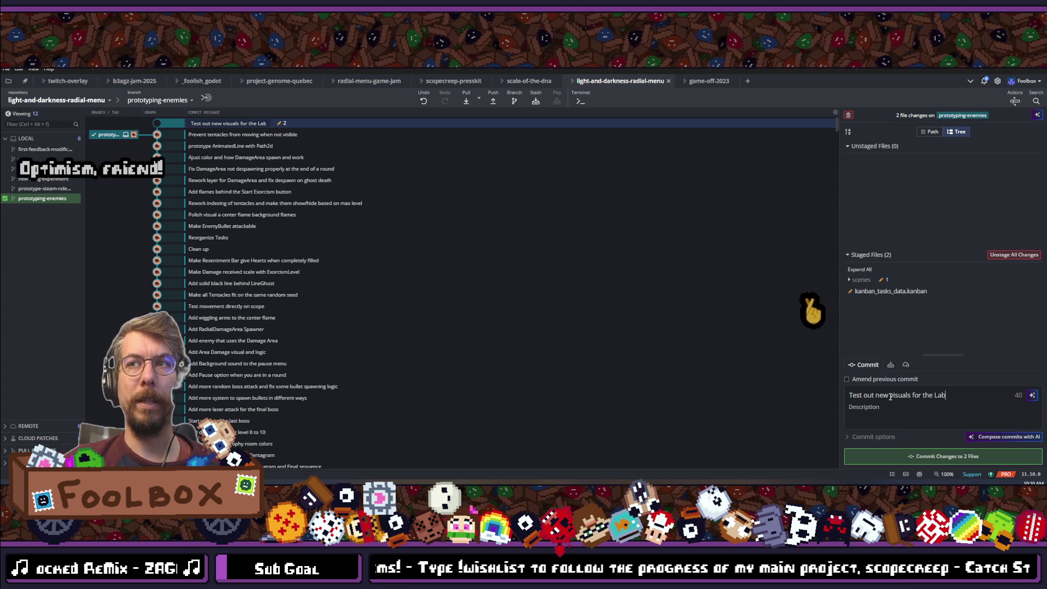
pyautogui.write('oratory')
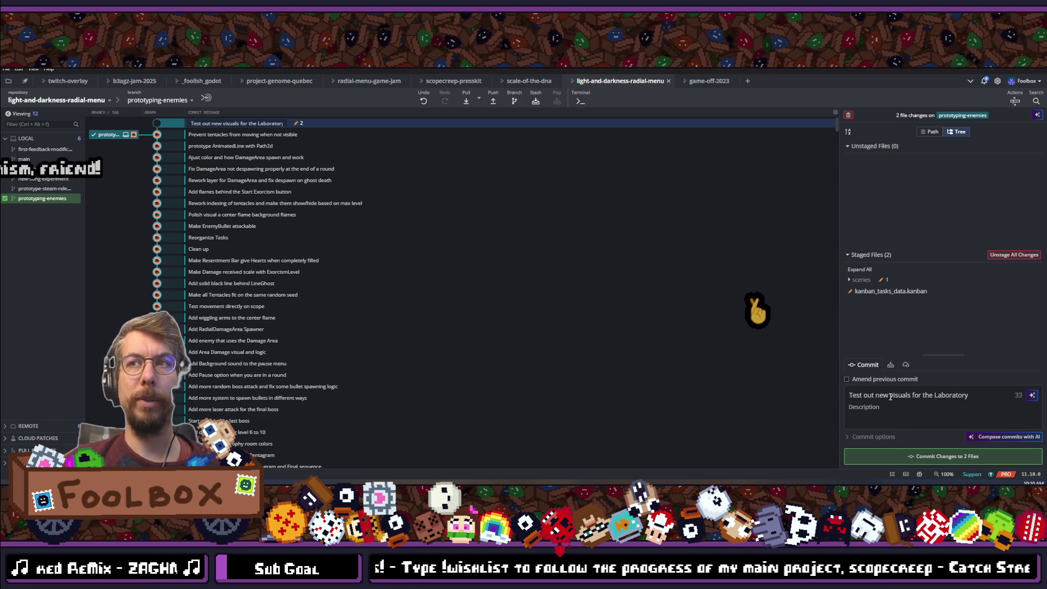
pyautogui.click(934, 455)
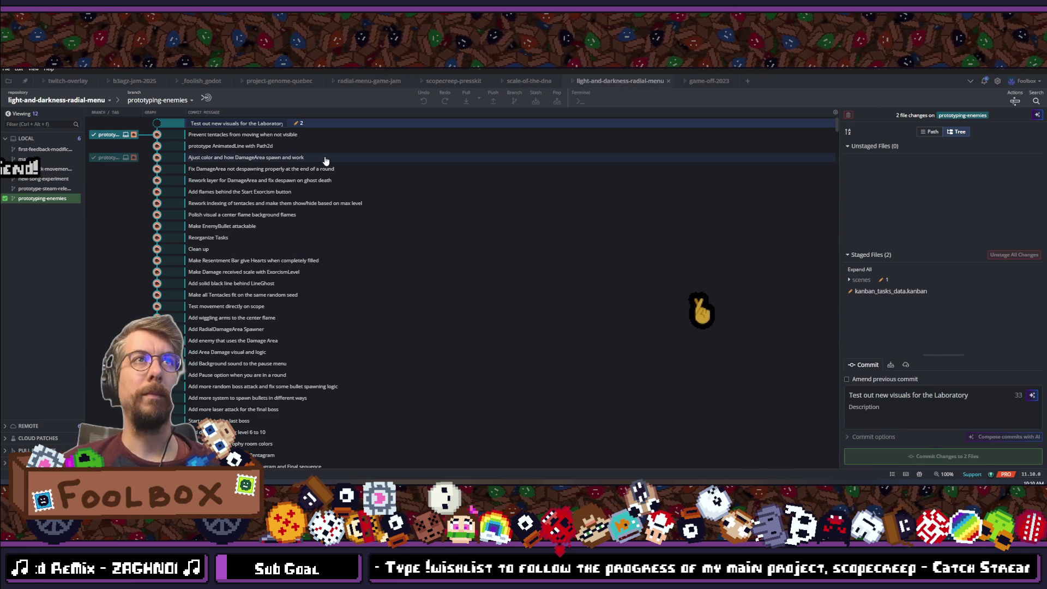
pyautogui.click(495, 96)
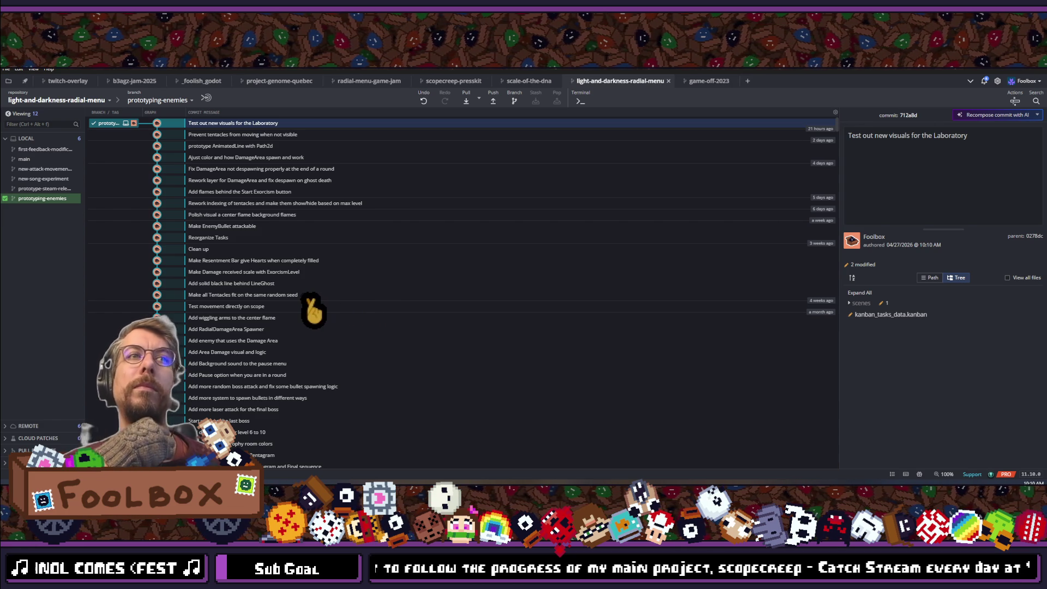
pyautogui.hotkey('alt', 'Tab')
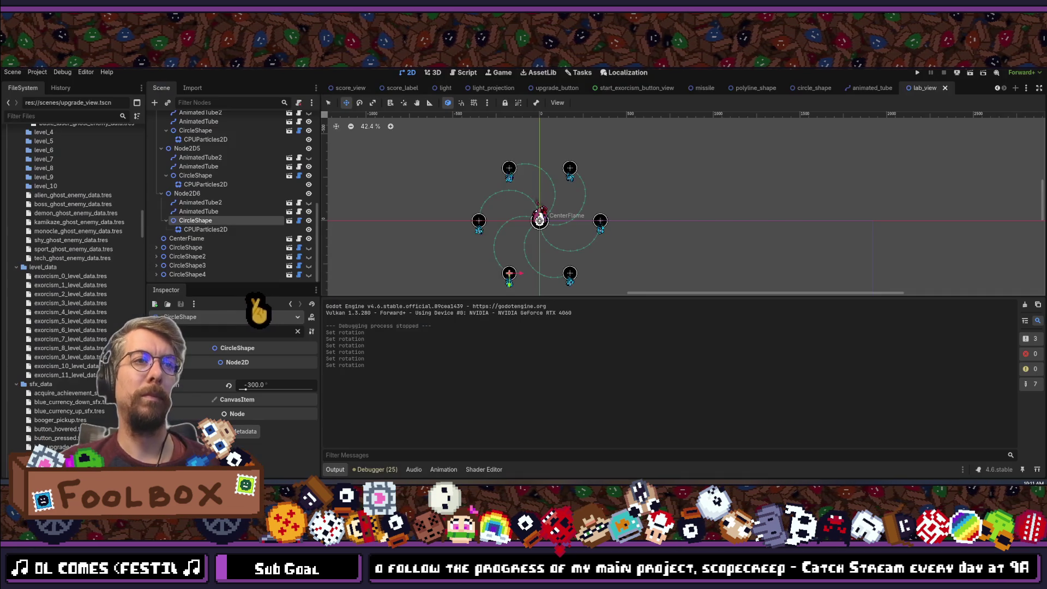
# Save lab_view and inspect the first arm's inner Node2D, AnimatedTube2 and CircleShape.
pyautogui.hotkey('ctrl', 's')
pyautogui.scroll(8, 211, 210)
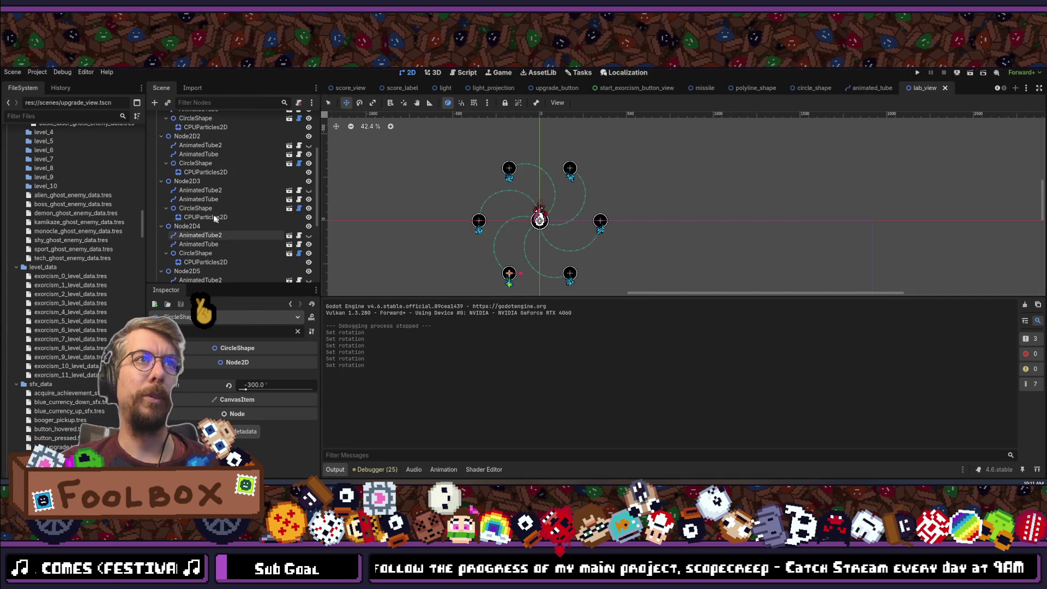
pyautogui.click(185, 174)
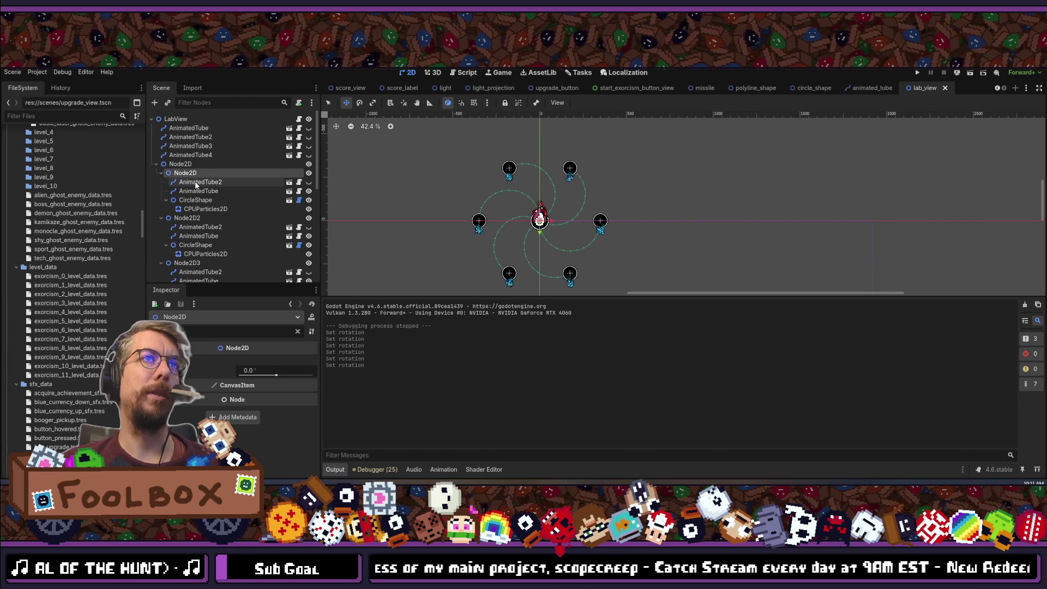
pyautogui.click(197, 183)
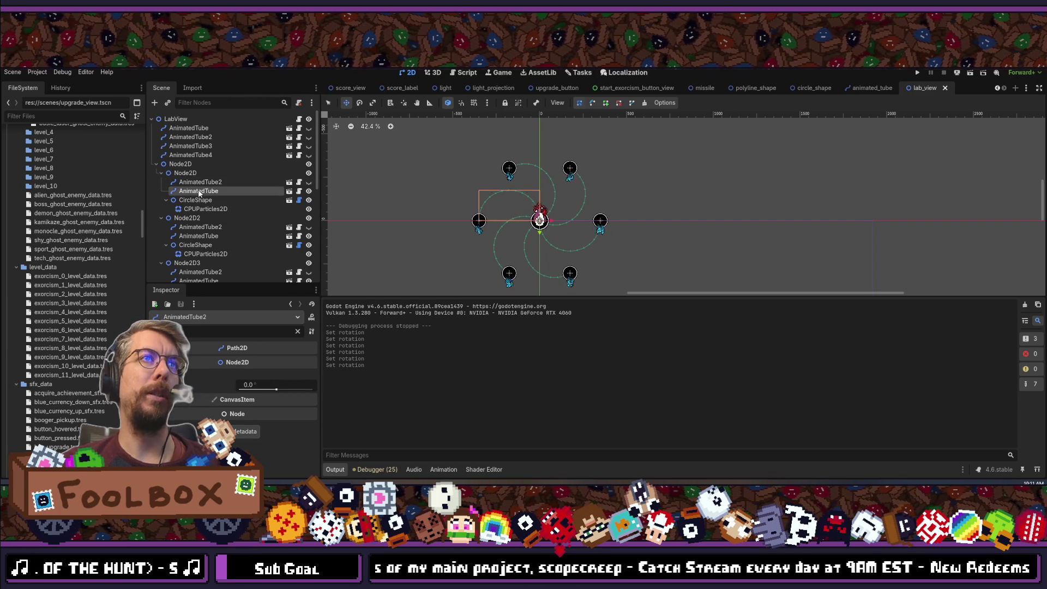
pyautogui.click(196, 172)
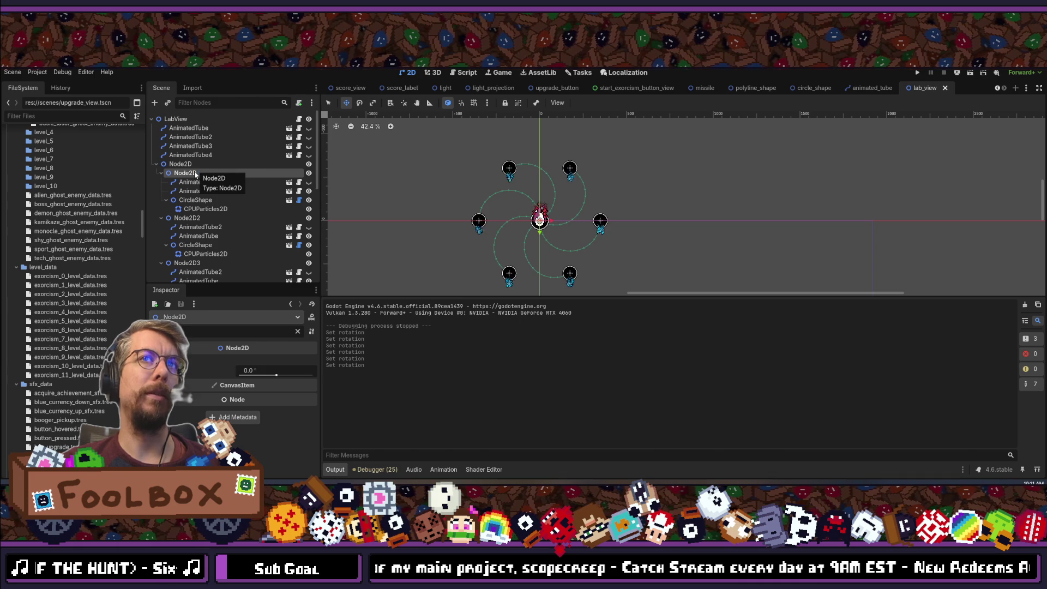
pyautogui.click(195, 201)
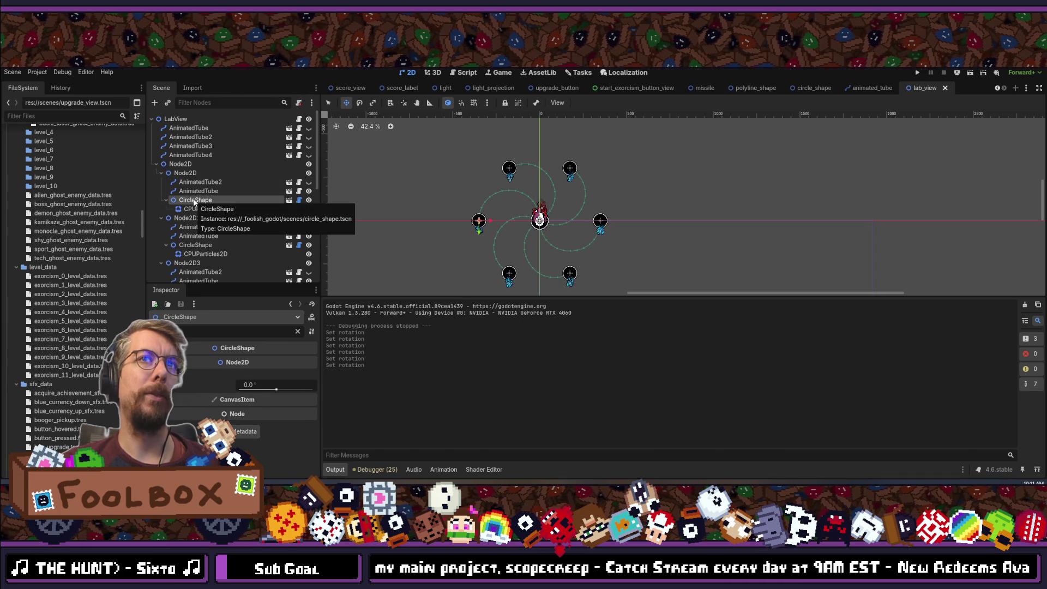
pyautogui.click(188, 173)
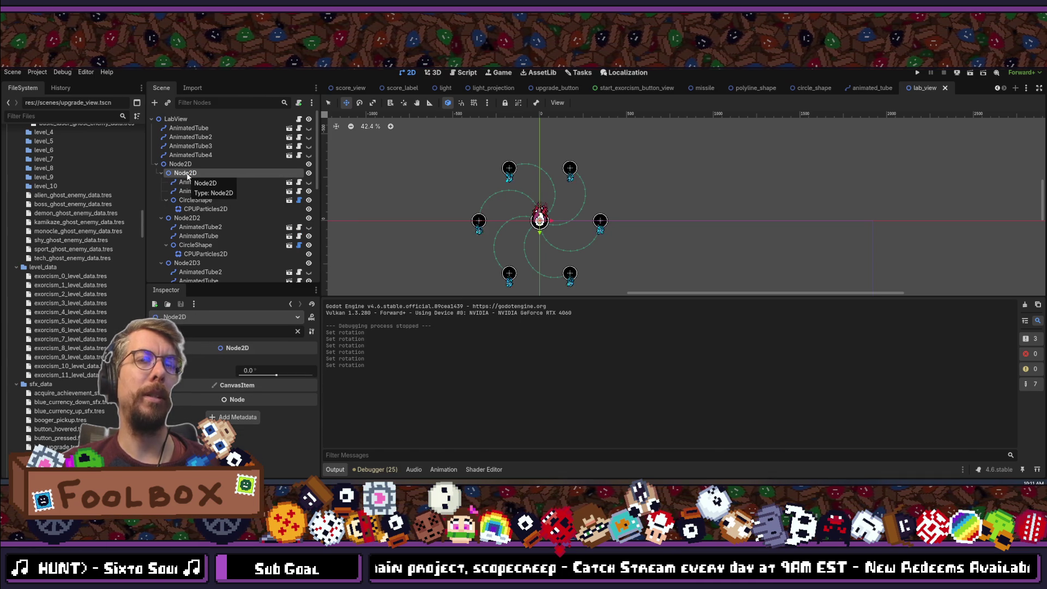
# Clear the property filter and set the inner Node2D's Position x to -175.
pyautogui.click(298, 332)
pyautogui.write('-150')
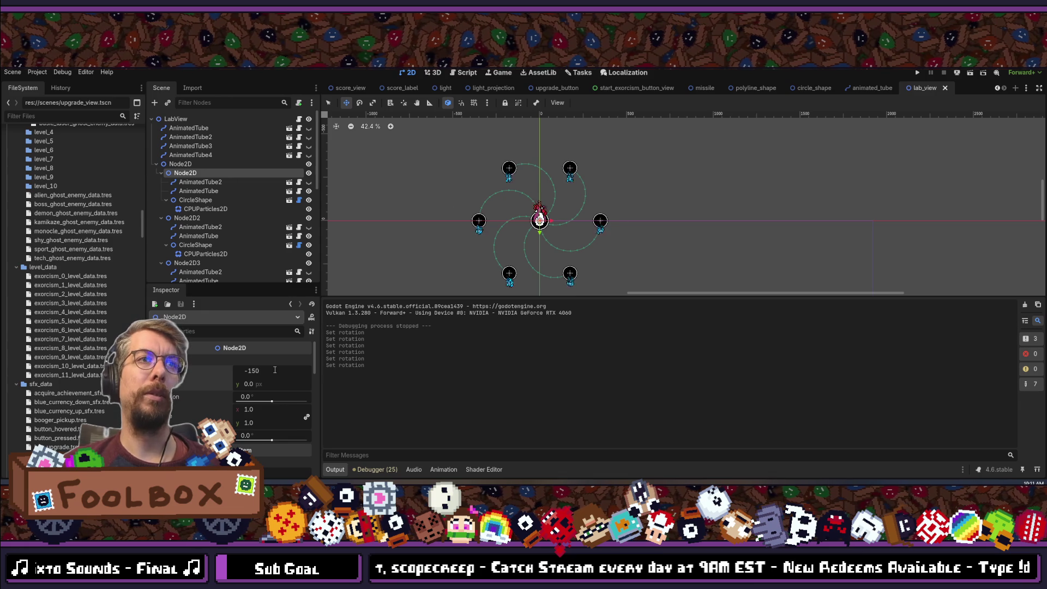
pyautogui.scroll(5, 521, 199)
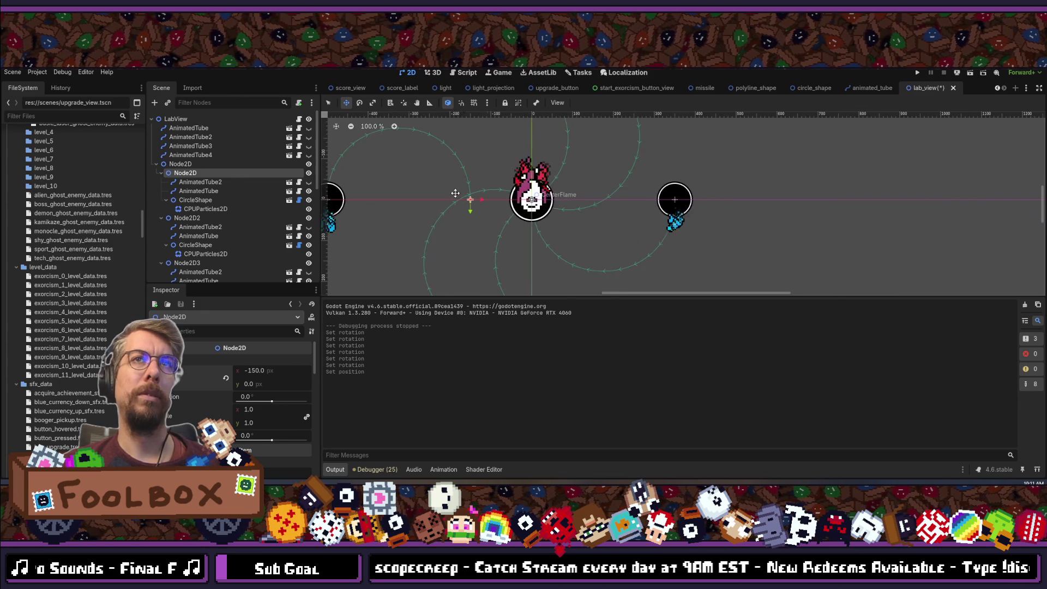
pyautogui.click(289, 371)
pyautogui.write('-175')
pyautogui.press('Return')
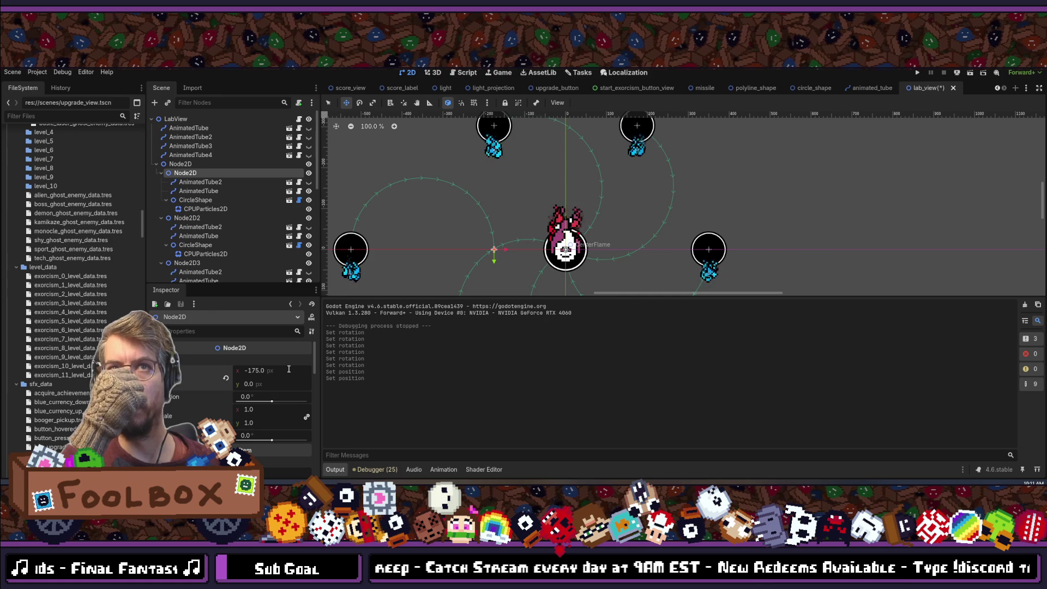
pyautogui.scroll(-1, 430, 240)
pyautogui.hscroll(10, 430, 240)
pyautogui.hscroll(-10, 435, 236)
pyautogui.scroll(-4, 607, 194)
pyautogui.scroll(2, 486, 220)
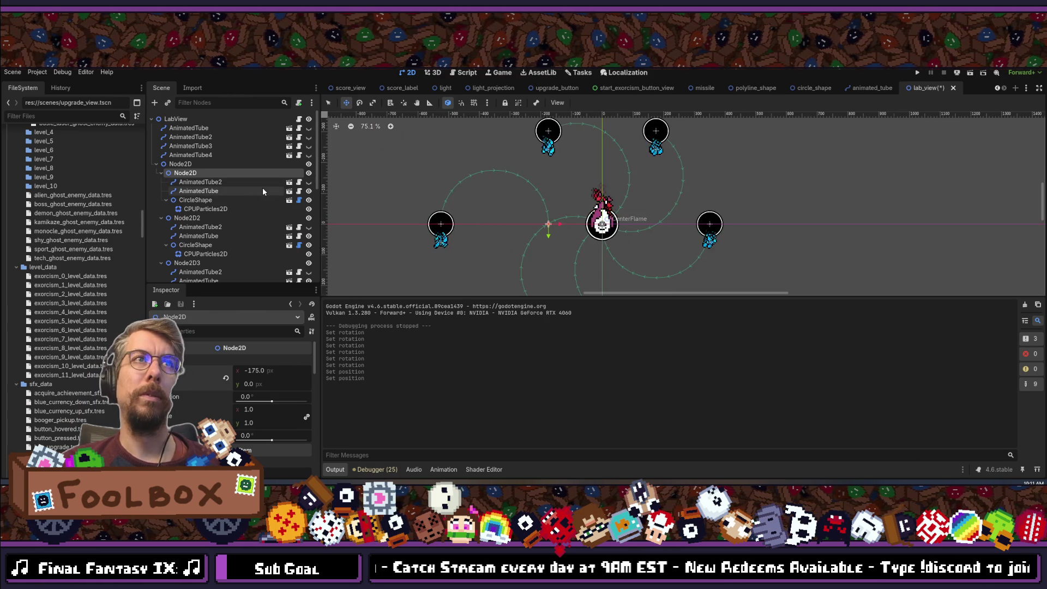
# Set the AnimatedTube and CircleShape x positions together to 175.
pyautogui.click(199, 191)
pyautogui.keyDown('ctrl'); pyautogui.click(198, 200); pyautogui.keyUp('ctrl')
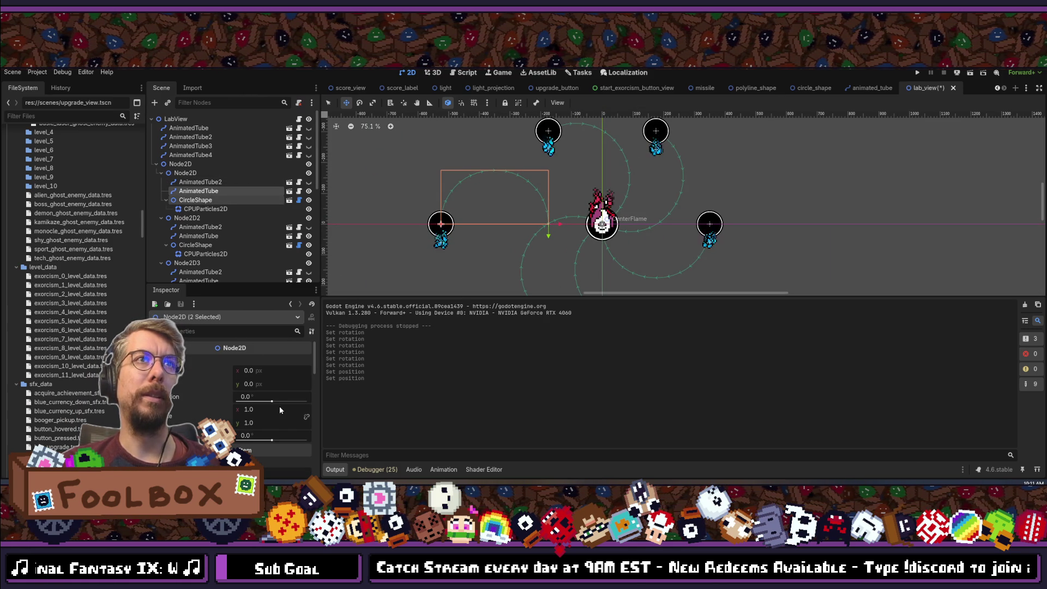
pyautogui.click(263, 372)
pyautogui.write('17')
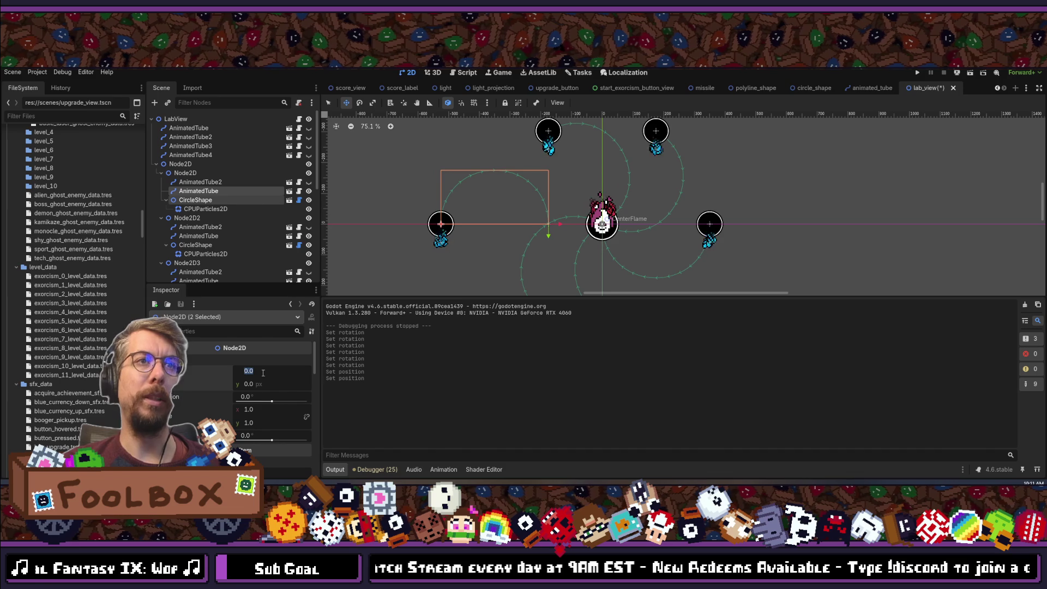
pyautogui.write('50')
pyautogui.press('Return')
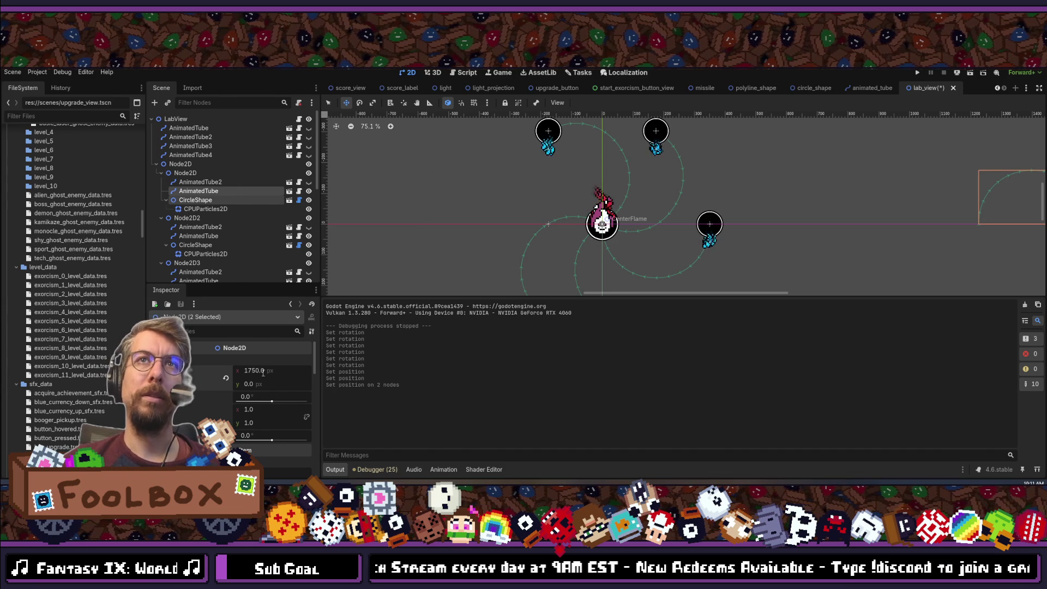
pyautogui.write('175')
pyautogui.press('Return')
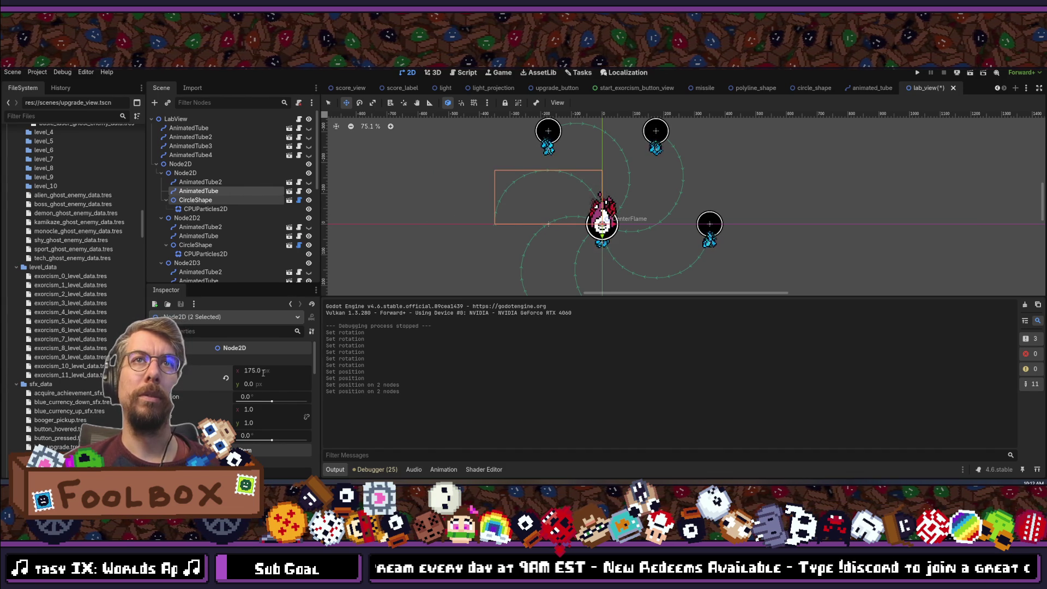
# Correct the CircleShape's x position to -175 and save lab_view.
pyautogui.click(197, 201)
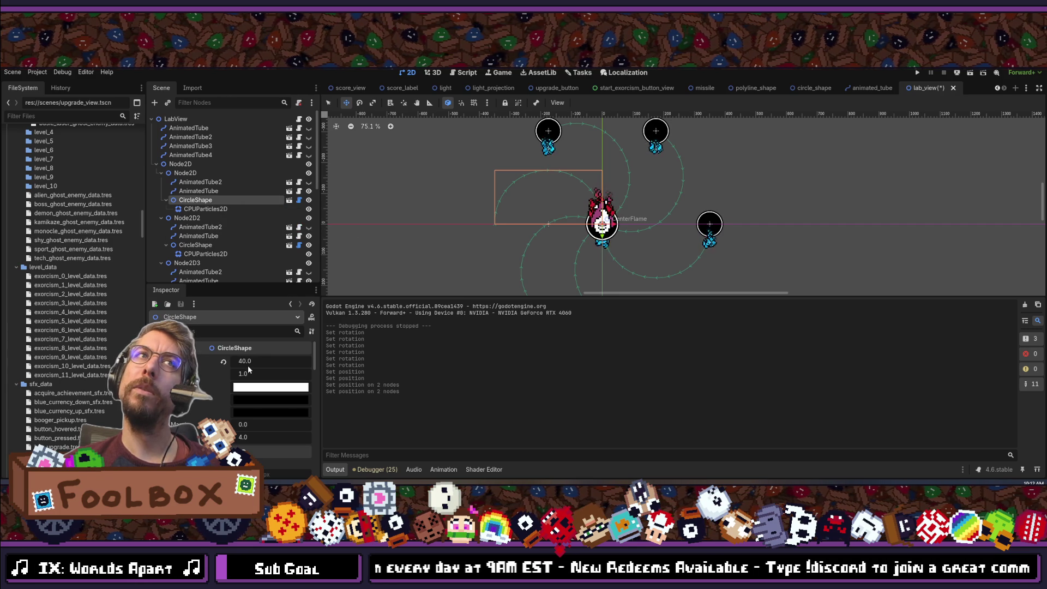
pyautogui.scroll(-3, 248, 365)
pyautogui.click(271, 392)
pyautogui.write('0')
pyautogui.press('Return')
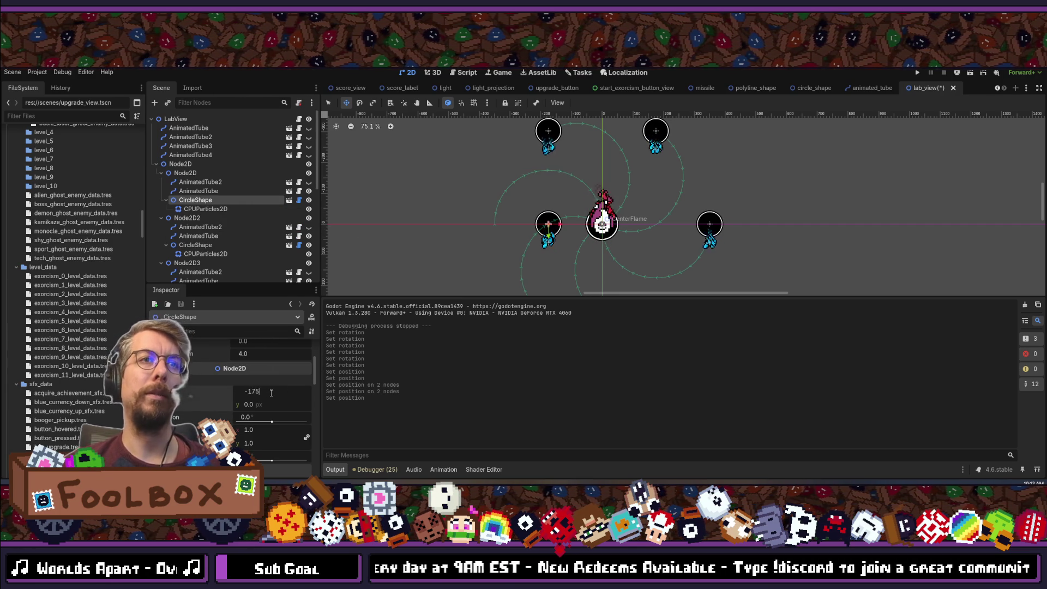
pyautogui.press('Return')
pyautogui.hotkey('ctrl', 's')
pyautogui.click(297, 172)
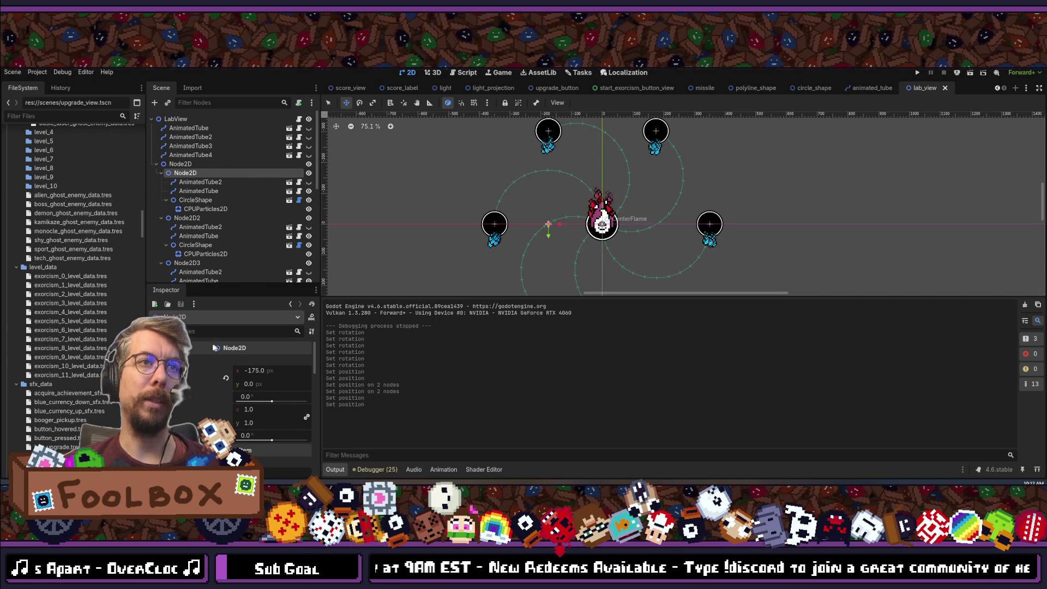
pyautogui.write('o')
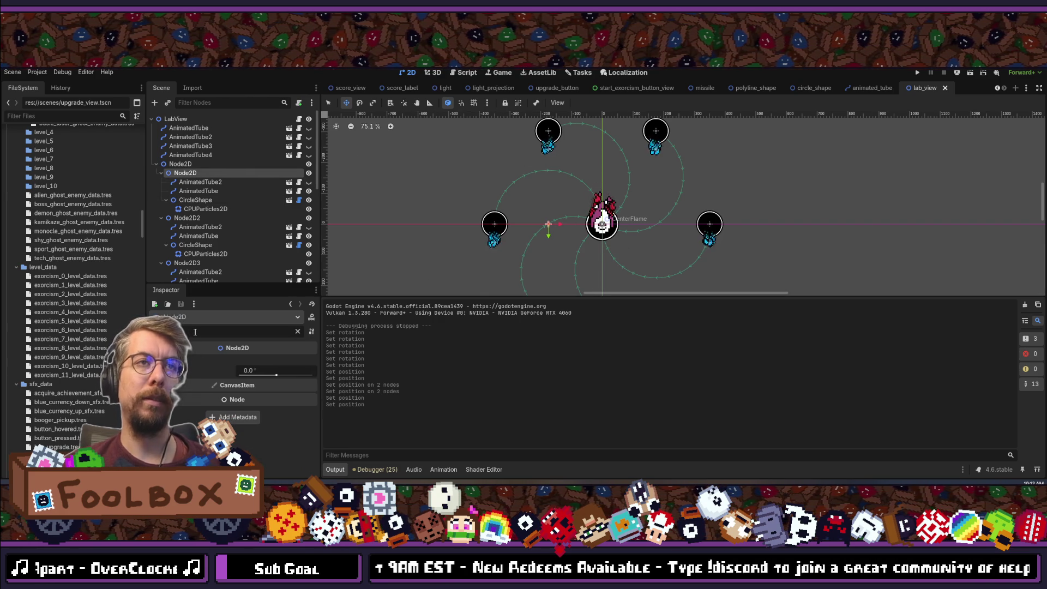
pyautogui.write('a')
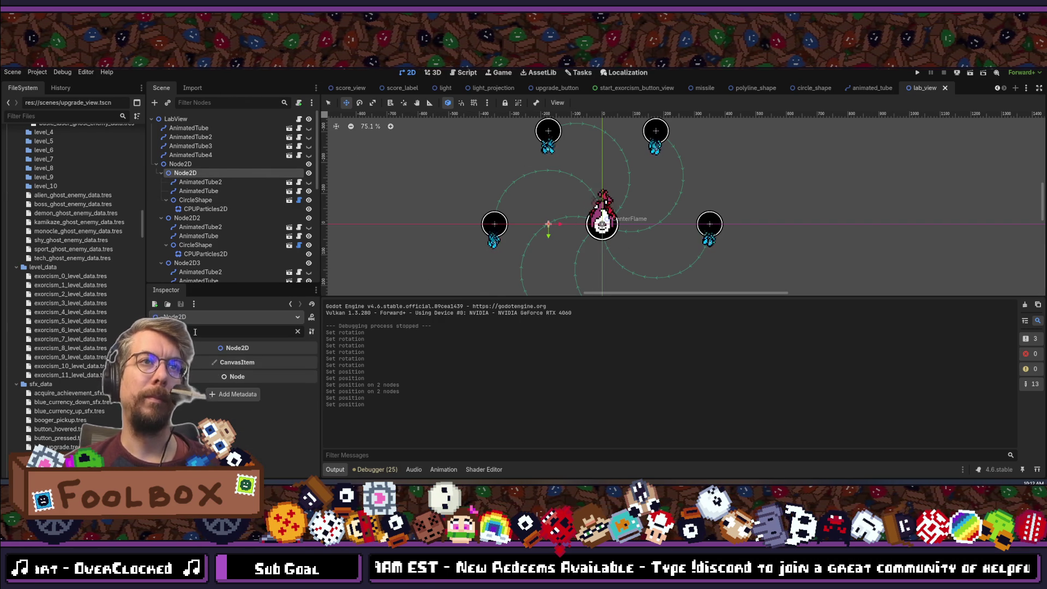
pyautogui.press('BackSpace')
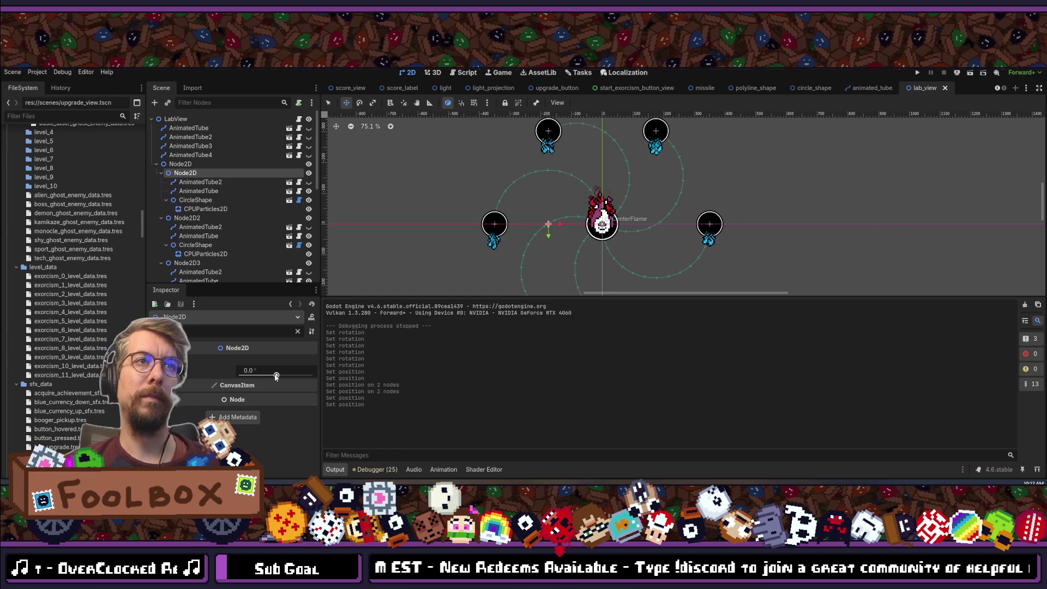
pyautogui.moveTo(276, 376)
pyautogui.mouseDown()
pyautogui.moveTo(267, 375)
pyautogui.moveTo(293, 373)
pyautogui.moveTo(277, 372)
pyautogui.mouseUp()
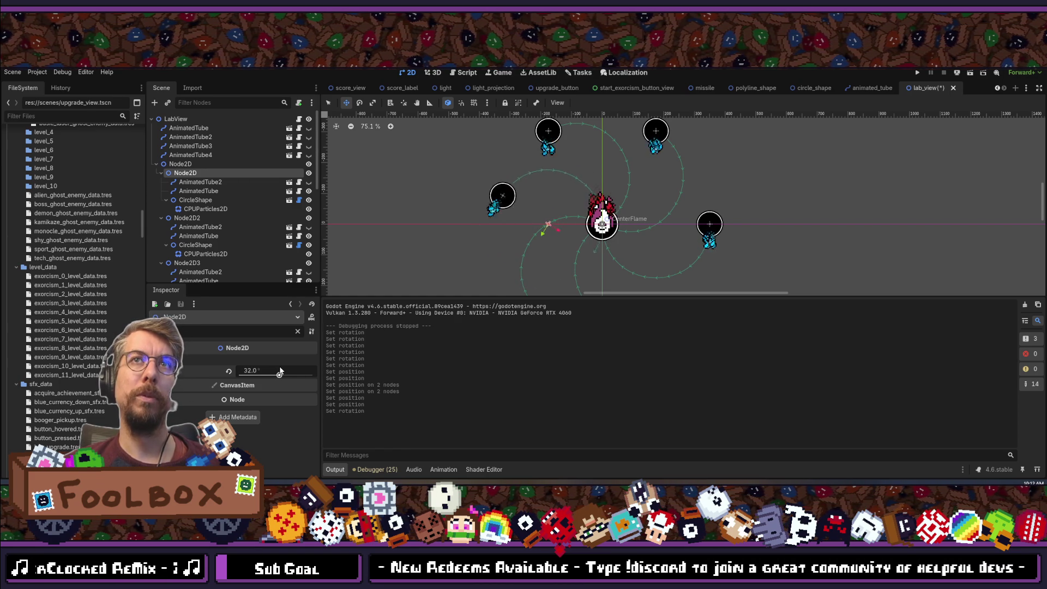
pyautogui.moveTo(285, 371)
pyautogui.mouseDown()
pyautogui.moveTo(274, 370)
pyautogui.moveTo(295, 364)
pyautogui.moveTo(257, 373)
pyautogui.moveTo(348, 334)
pyautogui.moveTo(370, 348)
pyautogui.mouseUp()
pyautogui.hotkey('ctrl', 'z')
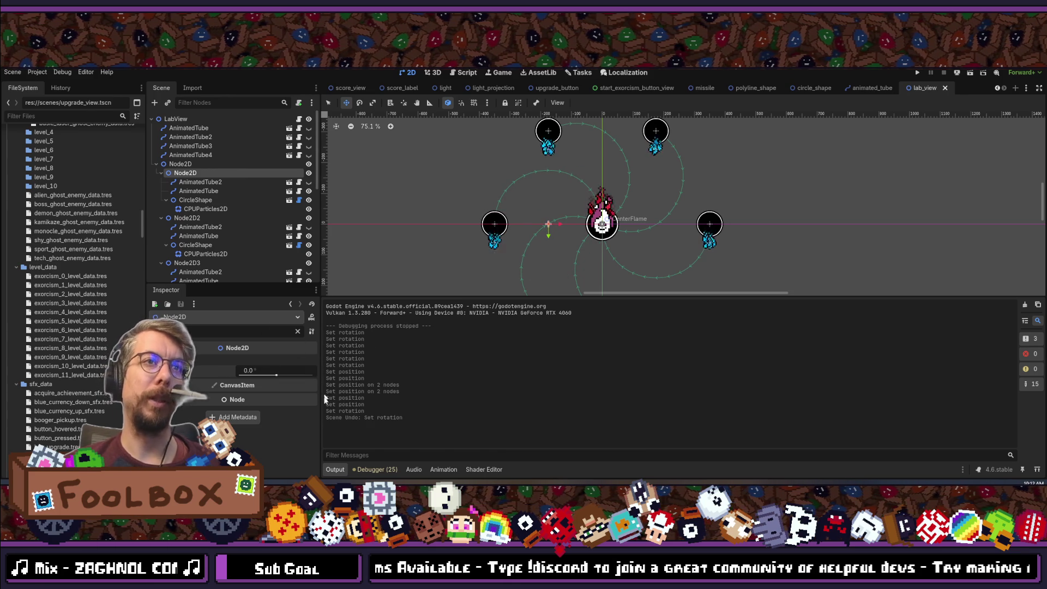
pyautogui.scroll(-4, 549, 217)
pyautogui.scroll(4, 559, 221)
pyautogui.hotkey('ctrl', 's')
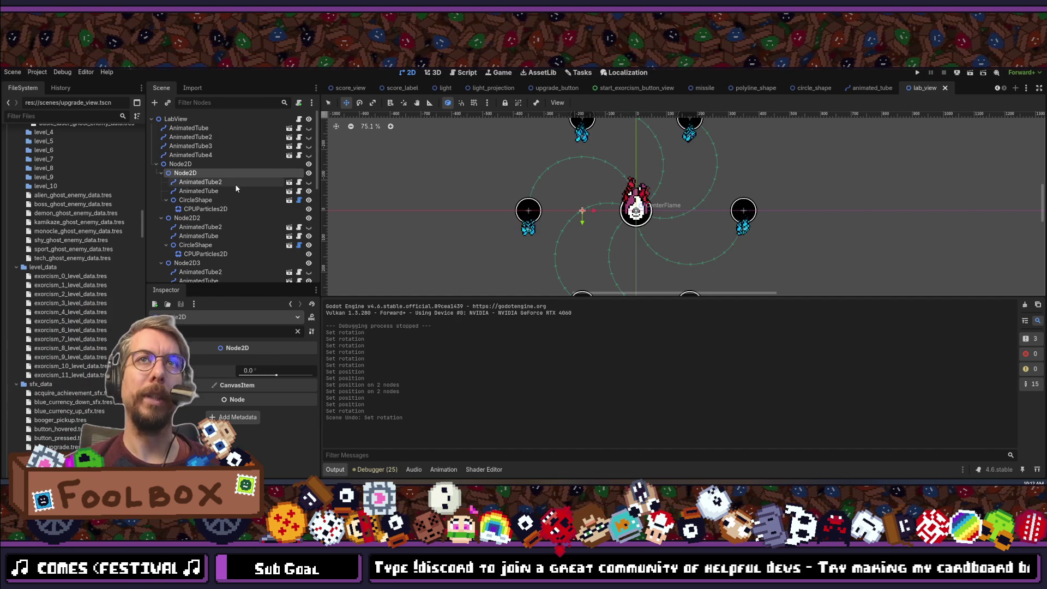
# Multi-select the arm groups Node2D2 through Node2D6.
pyautogui.click(190, 219)
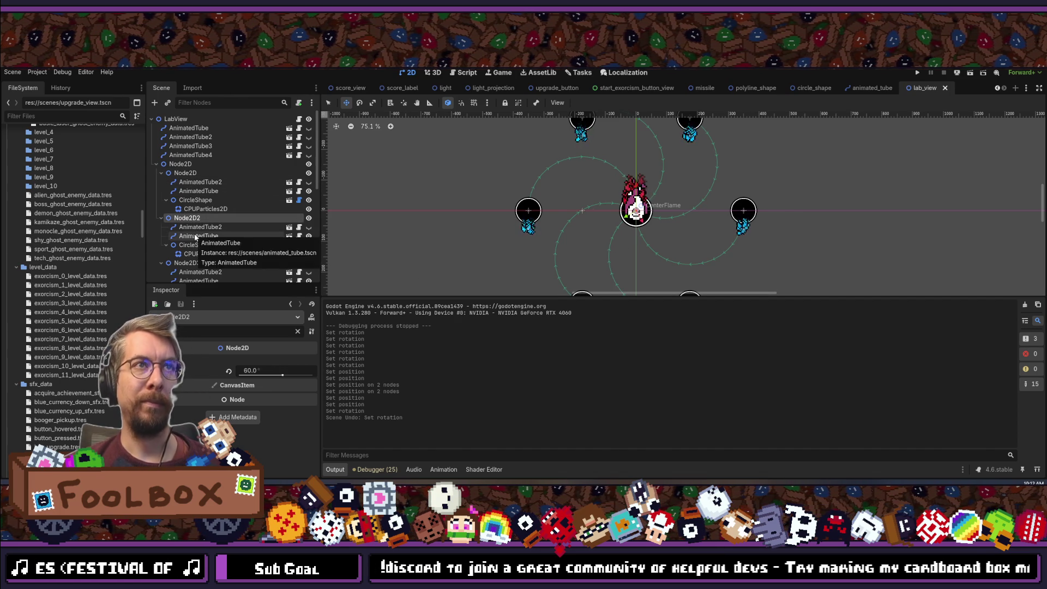
pyautogui.scroll(-4, 203, 229)
pyautogui.keyDown('ctrl'); pyautogui.click(187, 160); pyautogui.keyUp('ctrl')
pyautogui.keyDown('ctrl'); pyautogui.click(187, 206); pyautogui.keyUp('ctrl')
pyautogui.keyDown('ctrl'); pyautogui.click(195, 251); pyautogui.keyUp('ctrl')
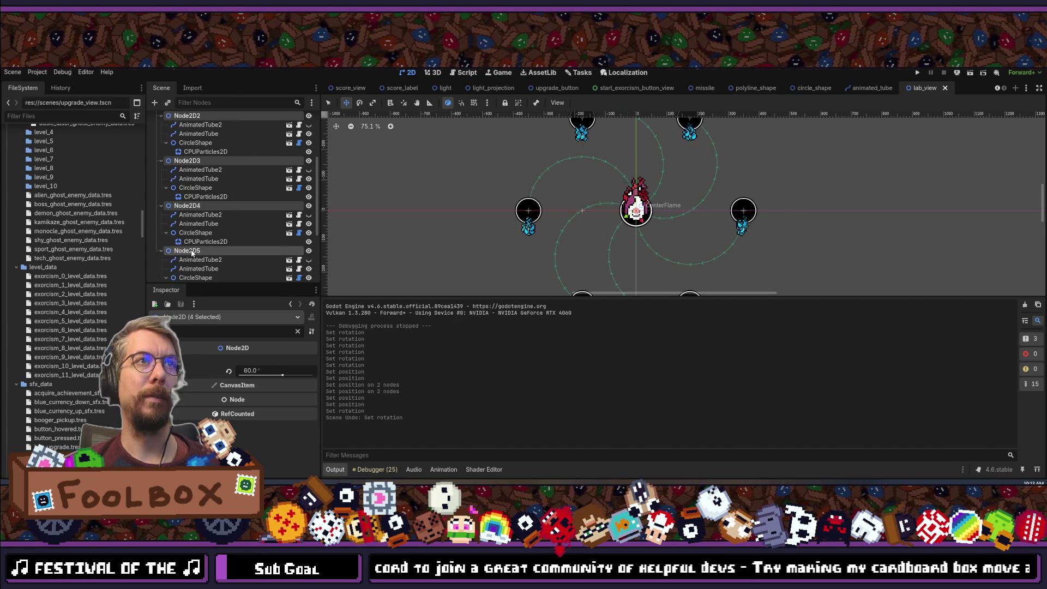
pyautogui.scroll(-2, 203, 257)
pyautogui.keyDown('ctrl'); pyautogui.click(188, 255); pyautogui.keyUp('ctrl')
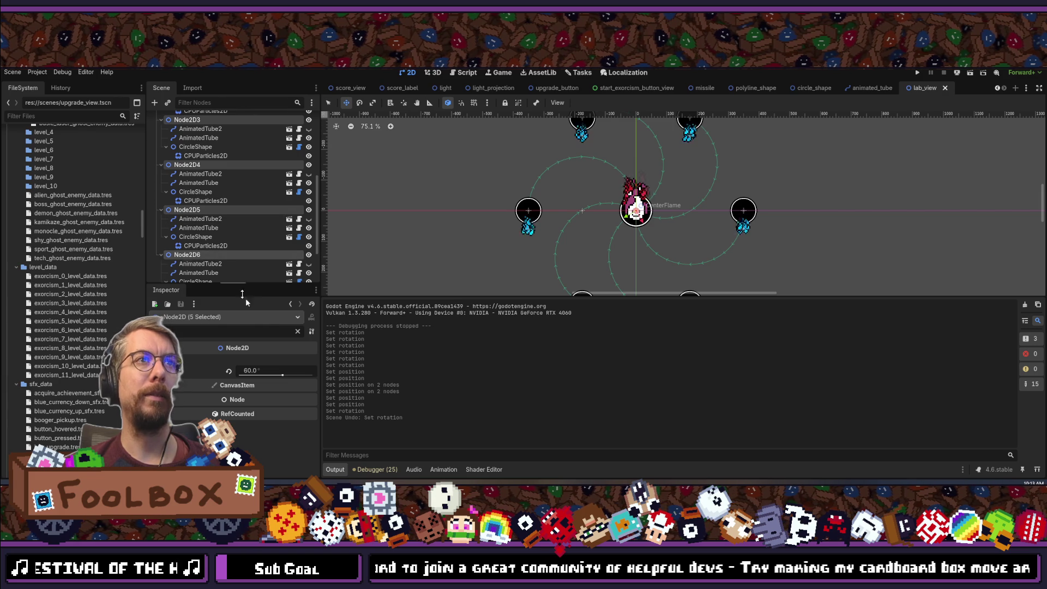
# Set the five arms' Position x to -175, then undo the change twice.
pyautogui.click(297, 332)
pyautogui.click(266, 371)
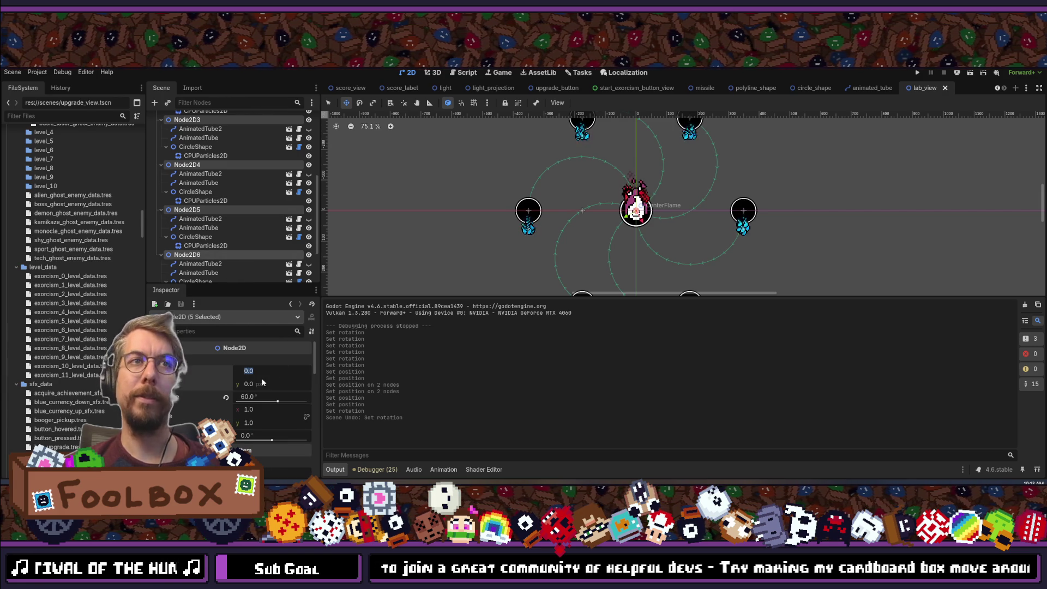
pyautogui.write('75')
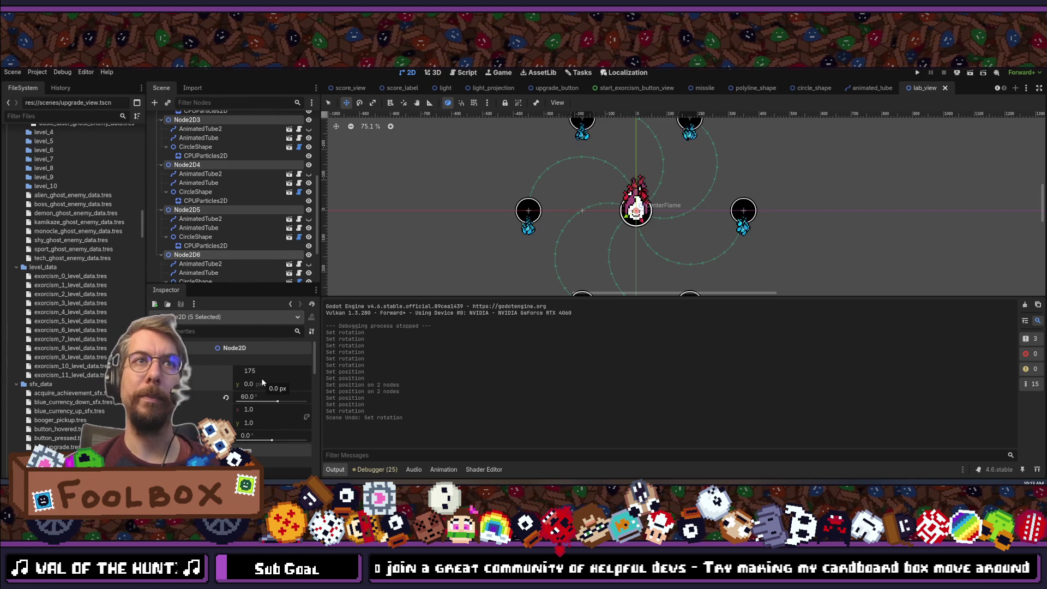
pyautogui.press('Return')
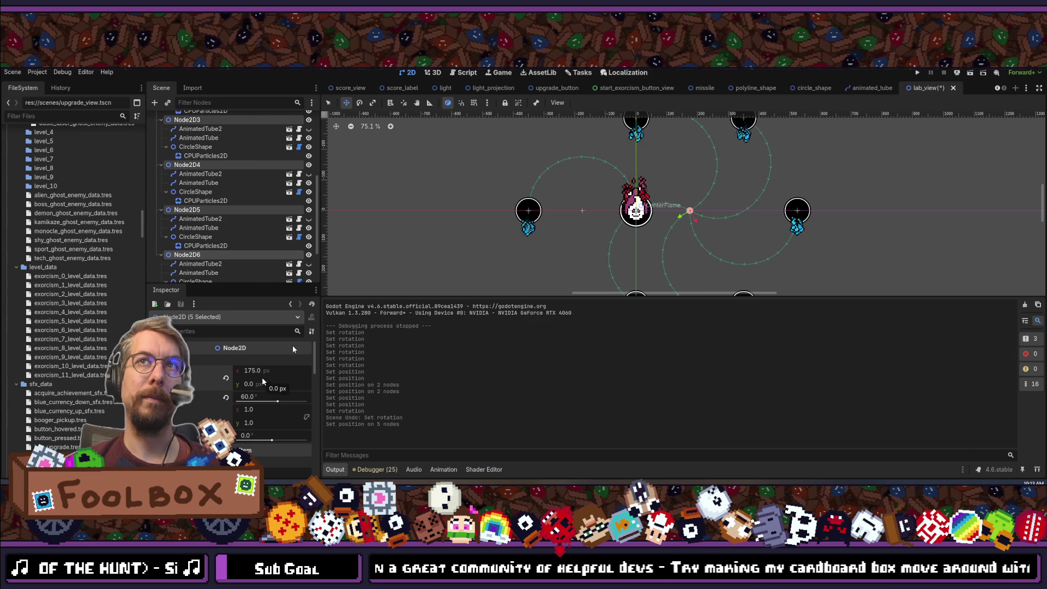
pyautogui.scroll(-2, 479, 201)
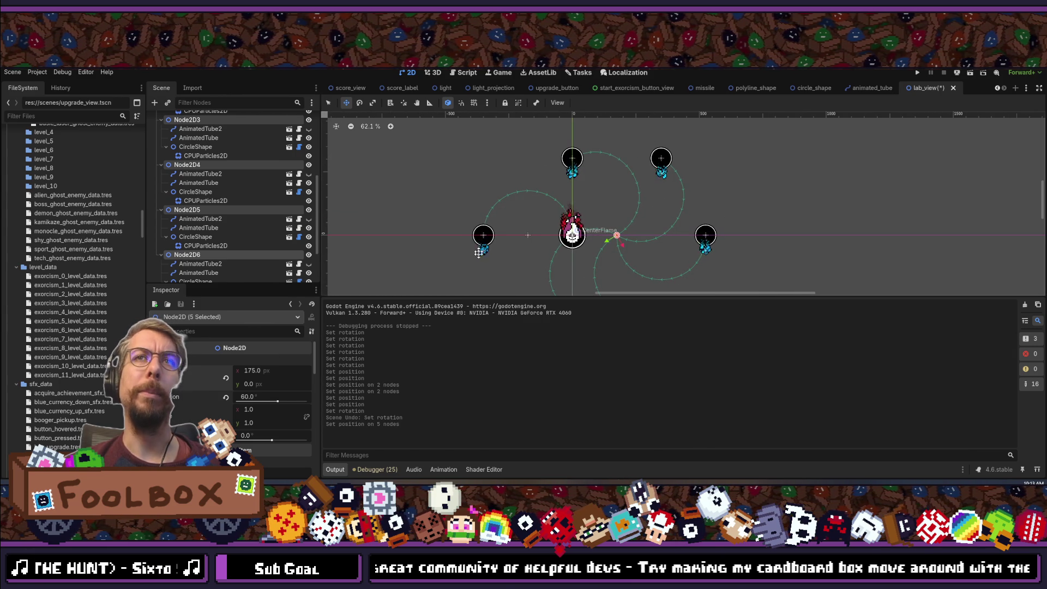
pyautogui.click(256, 370)
pyautogui.write('-175')
pyautogui.press('Return')
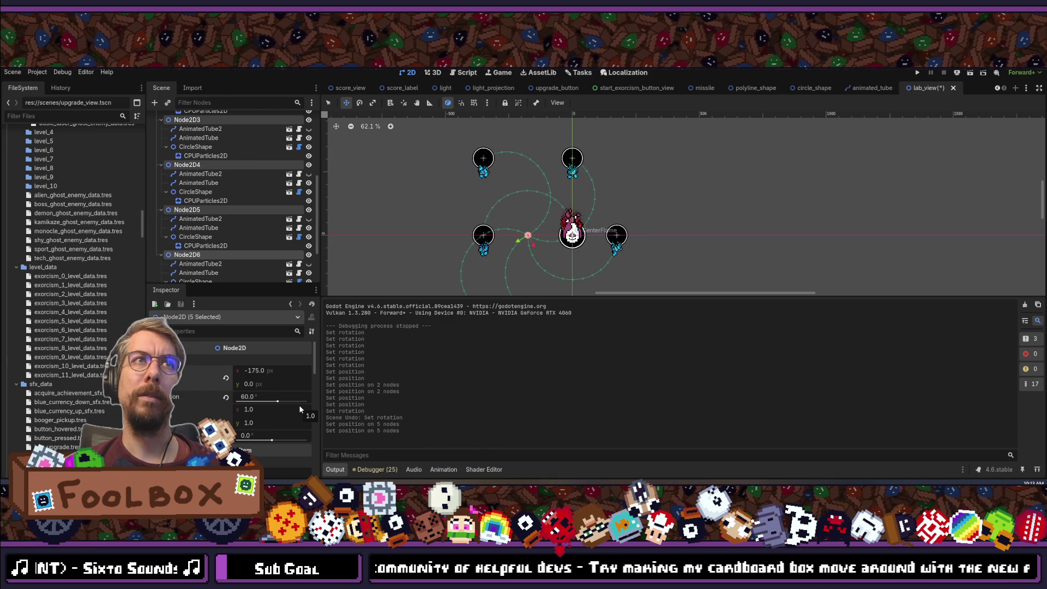
pyautogui.hotkey('ctrl', 'z')
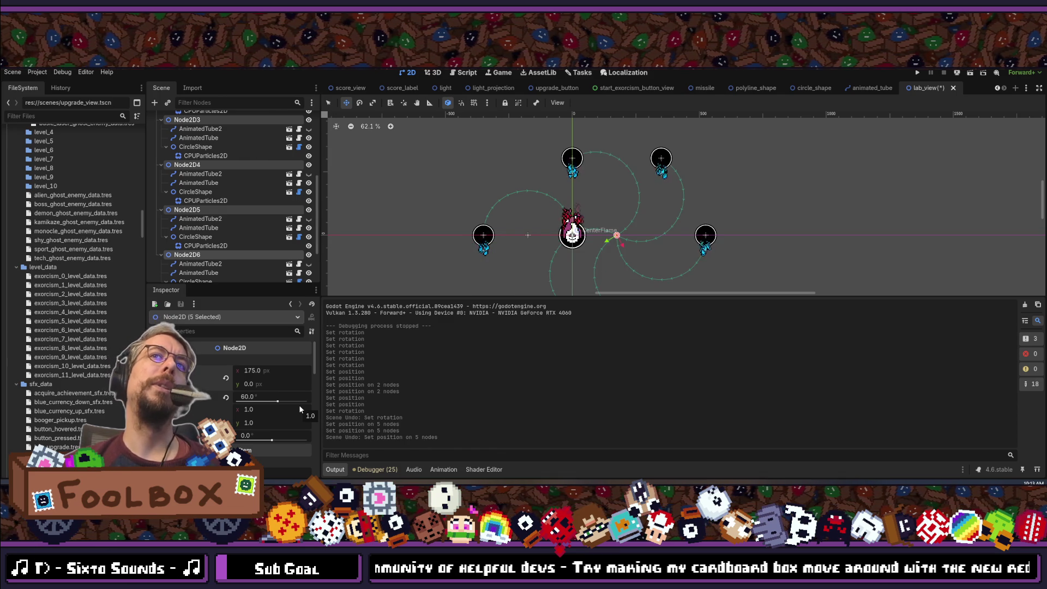
pyautogui.hotkey('ctrl', 'z')
# Collapse the first arm's child Node2D and select the top-level Node2D.
pyautogui.scroll(3, 229, 191)
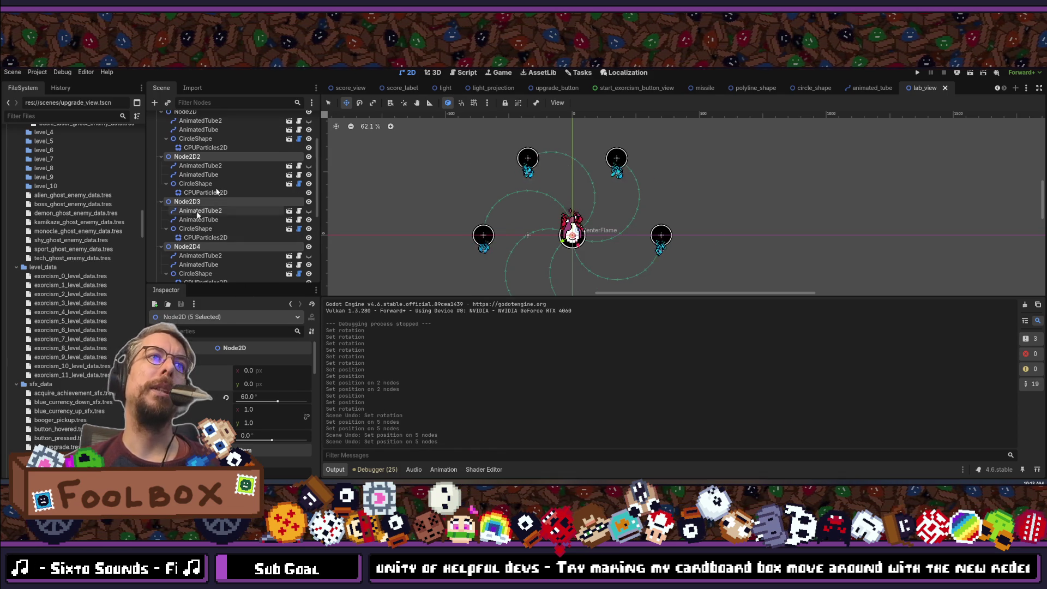
pyautogui.click(234, 156)
pyautogui.scroll(2, 197, 171)
pyautogui.click(188, 153)
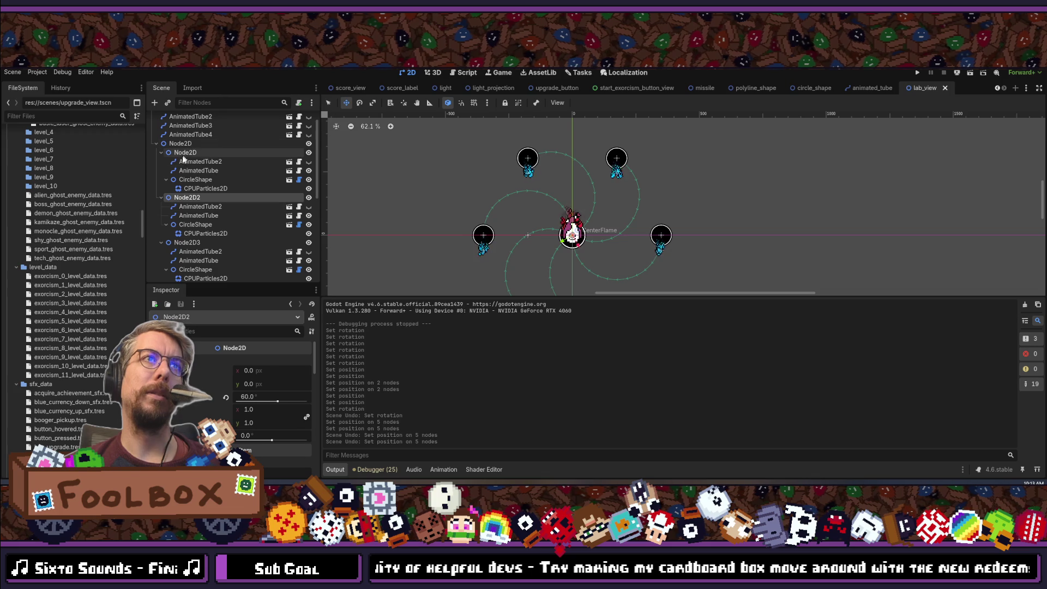
pyautogui.press('Down')
pyautogui.press('Down')
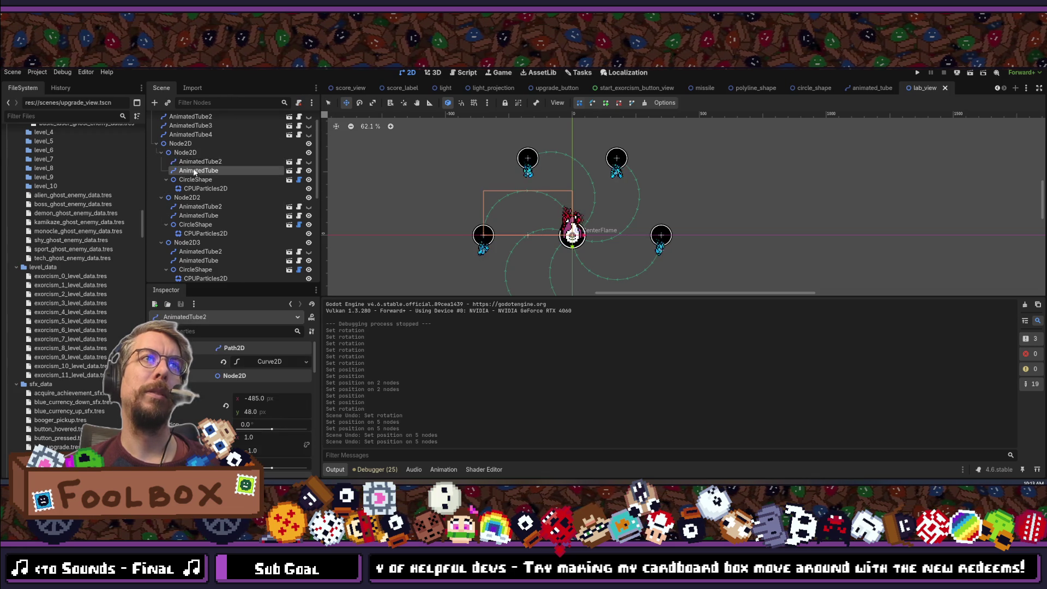
pyautogui.press('Up')
pyautogui.press('Up')
pyautogui.press('Up')
pyautogui.click(187, 153)
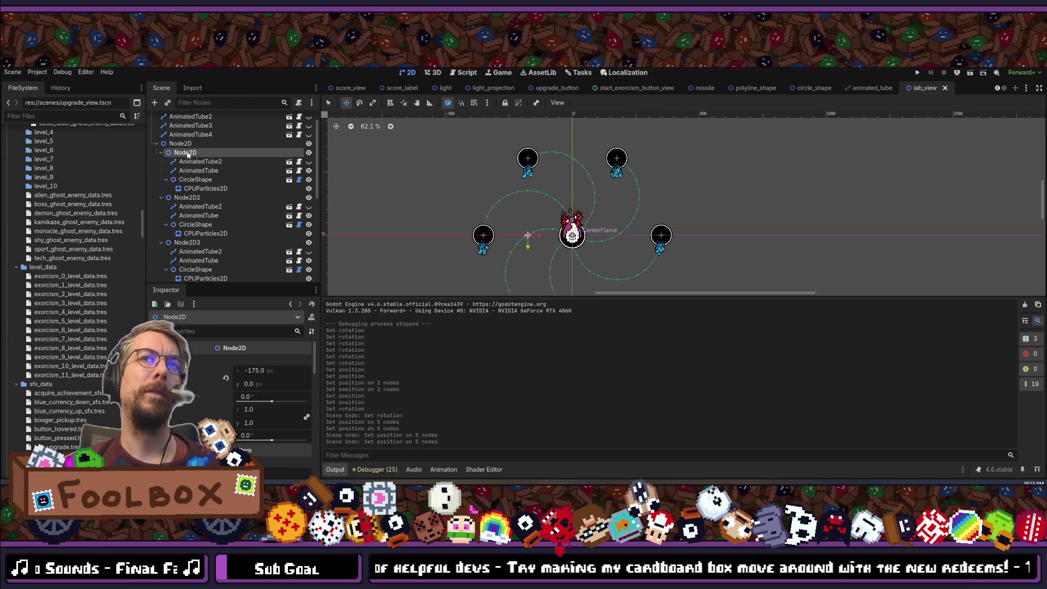
pyautogui.click(161, 153)
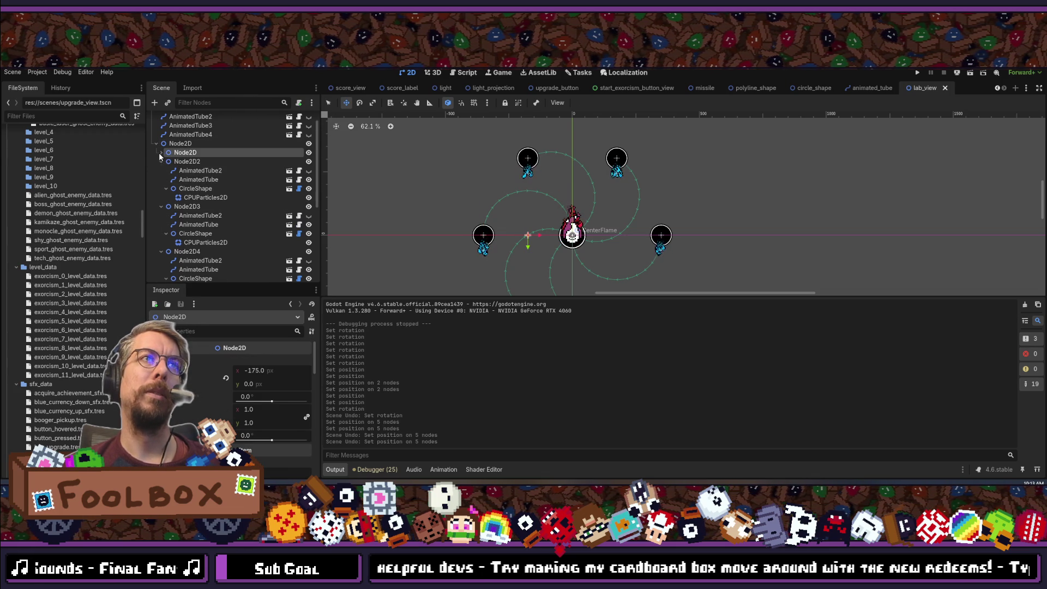
pyautogui.click(181, 145)
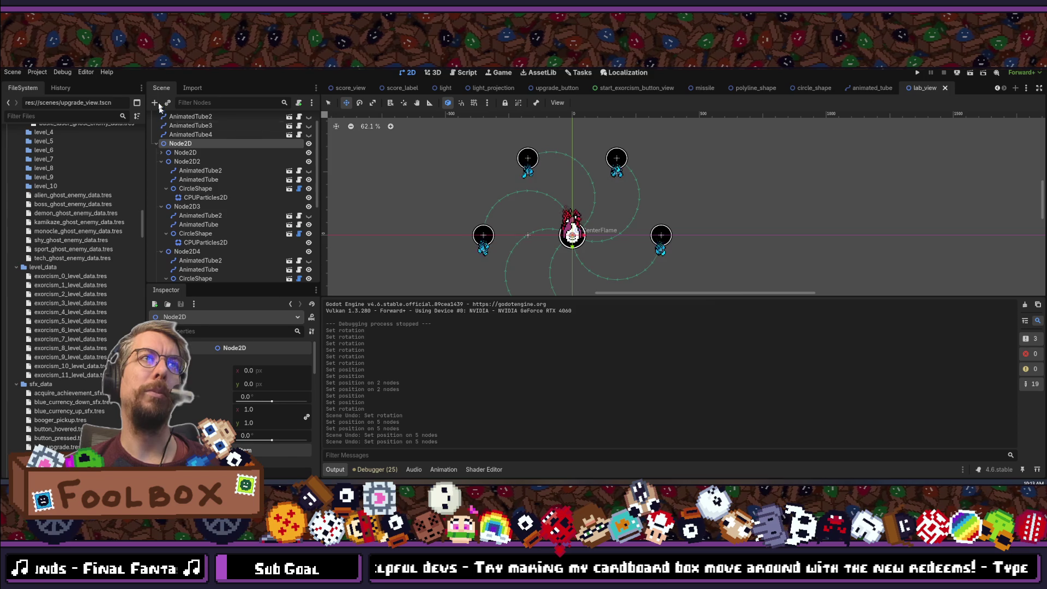
pyautogui.click(156, 103)
# Create a Node2D7 under the top Node2D and nest the first arm's Node2D inside it.
pyautogui.write('no')
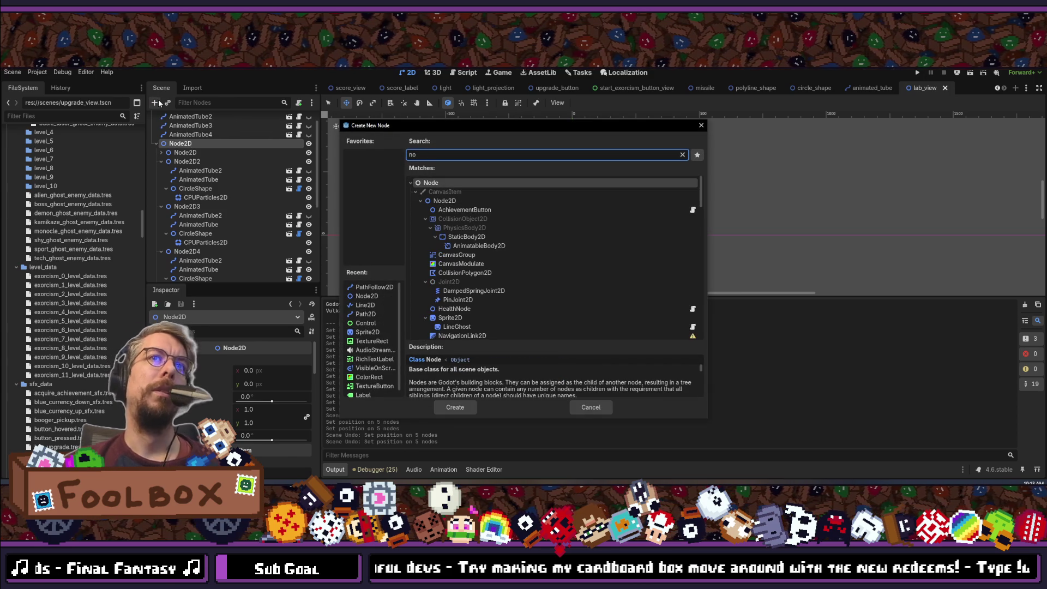
pyautogui.write('de')
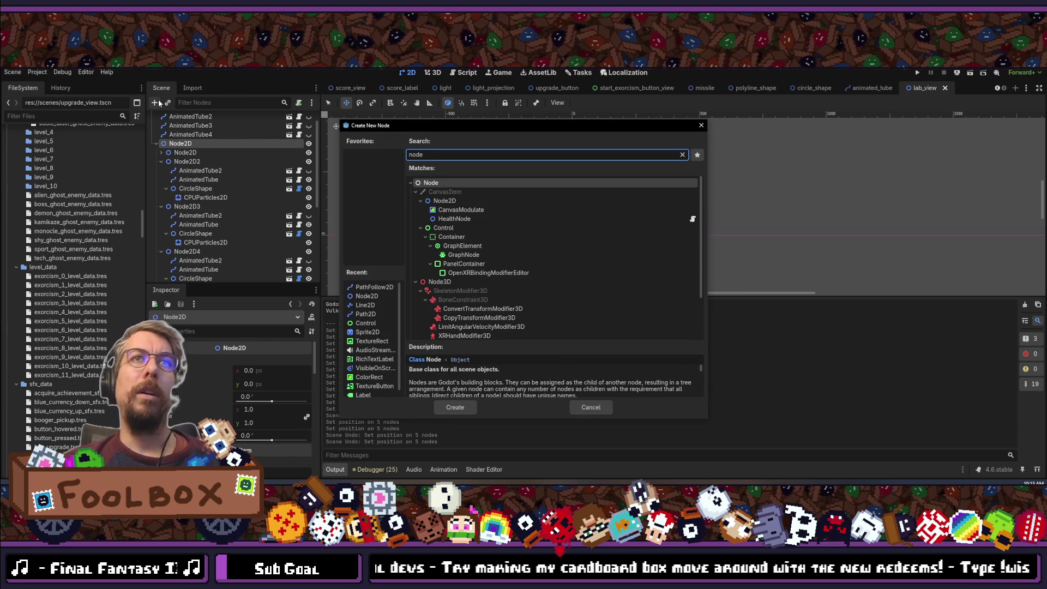
pyautogui.press('Down')
pyautogui.press('Return')
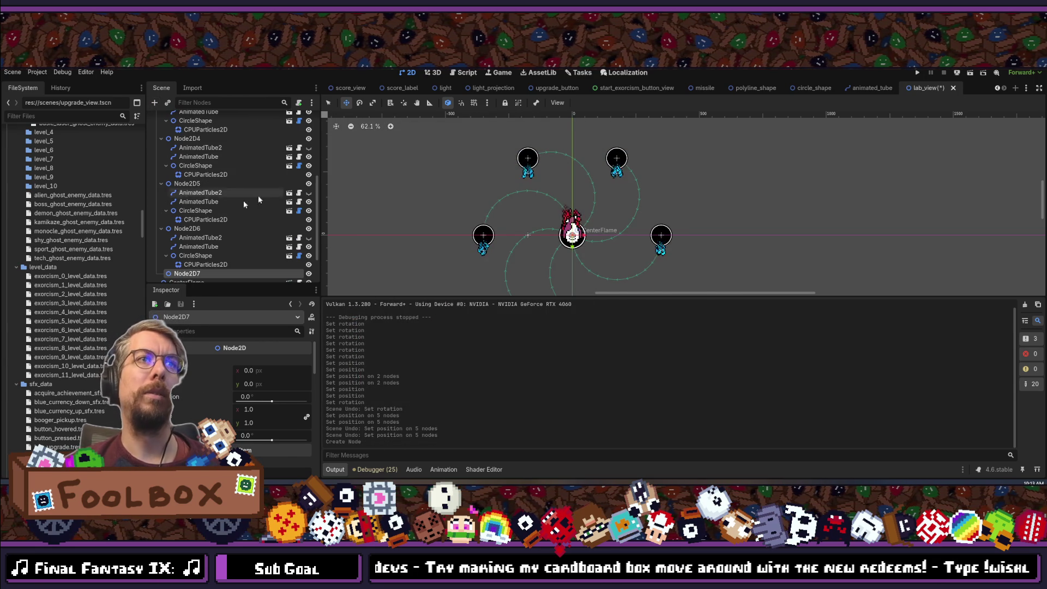
pyautogui.moveTo(188, 270)
pyautogui.mouseDown()
pyautogui.moveTo(202, 213)
pyautogui.moveTo(197, 104)
pyautogui.moveTo(188, 139)
pyautogui.moveTo(197, 141)
pyautogui.mouseUp()
pyautogui.scroll(2, 197, 140)
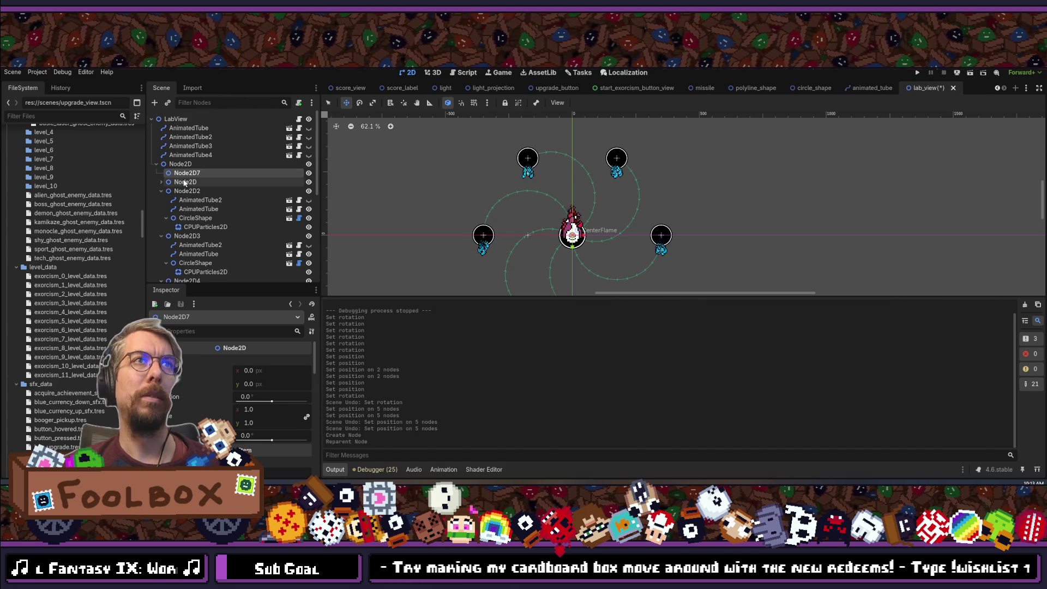
pyautogui.moveTo(195, 175); pyautogui.dragTo(191, 174)
# Collapse and delete the five arm groups Node2D2 through Node2D6.
pyautogui.click(161, 190)
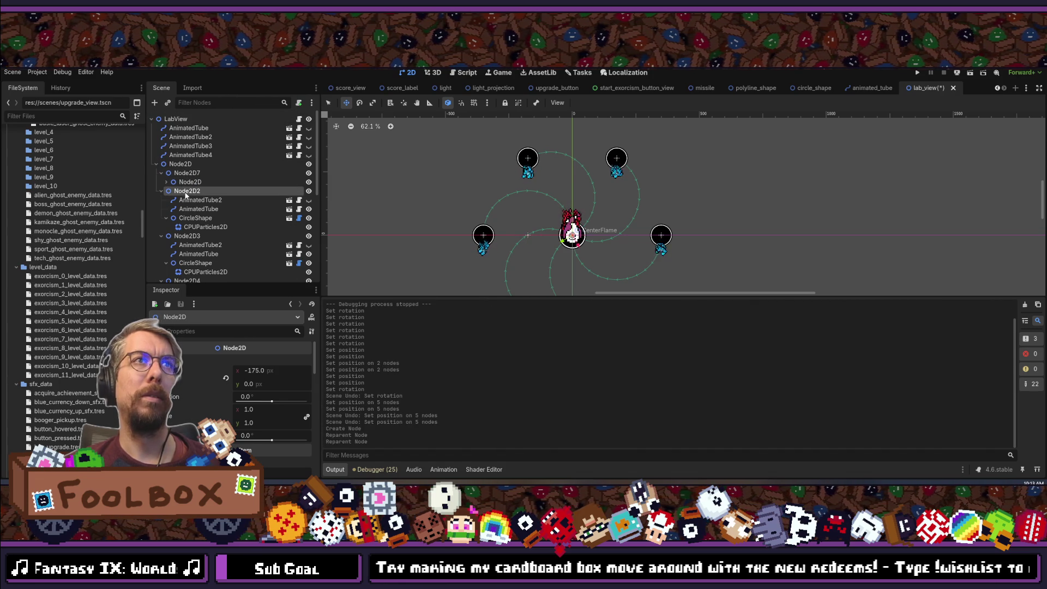
pyautogui.click(161, 191)
pyautogui.click(161, 199)
pyautogui.click(161, 209)
pyautogui.click(161, 218)
pyautogui.click(161, 227)
pyautogui.click(187, 227)
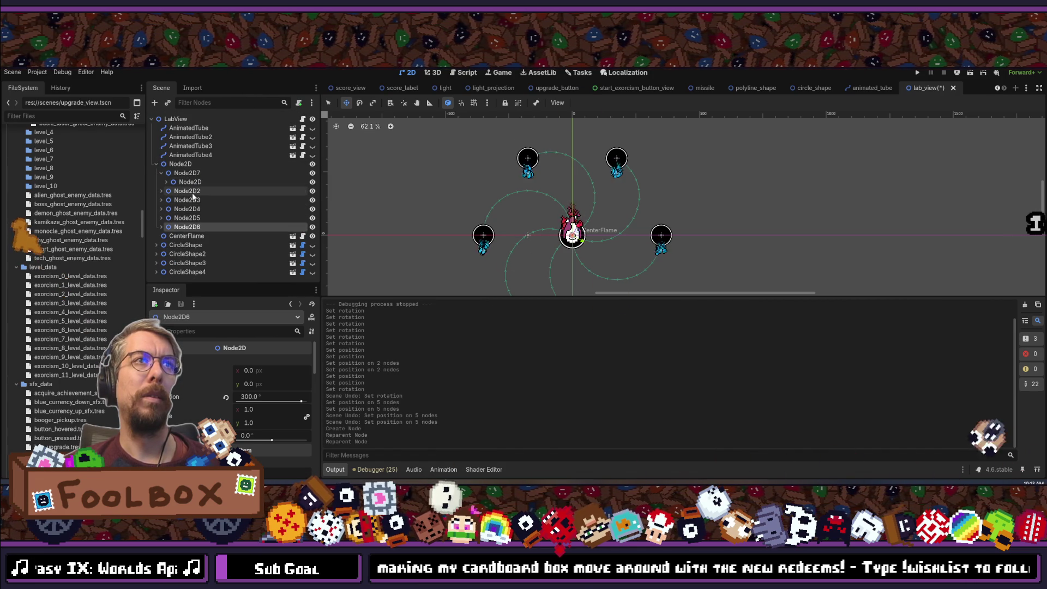
pyautogui.keyDown('shift'); pyautogui.click(191, 191); pyautogui.keyUp('shift')
pyautogui.press('Delete')
pyautogui.press('Return')
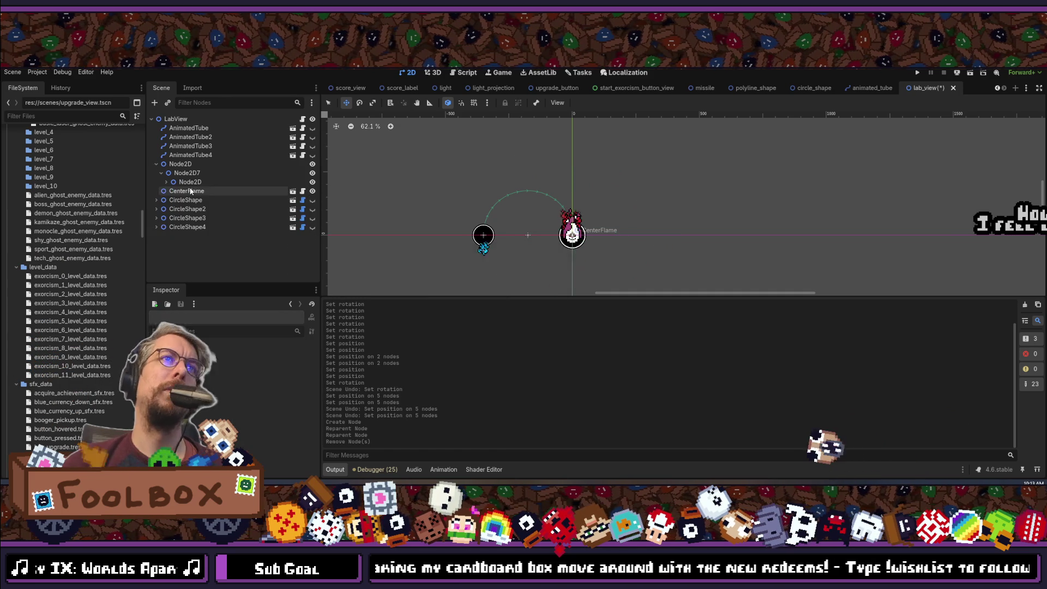
# Rename Node2D7 to Node2D and expand its inner Node2D's tubes and particles.
pyautogui.click(199, 174)
pyautogui.click(199, 174)
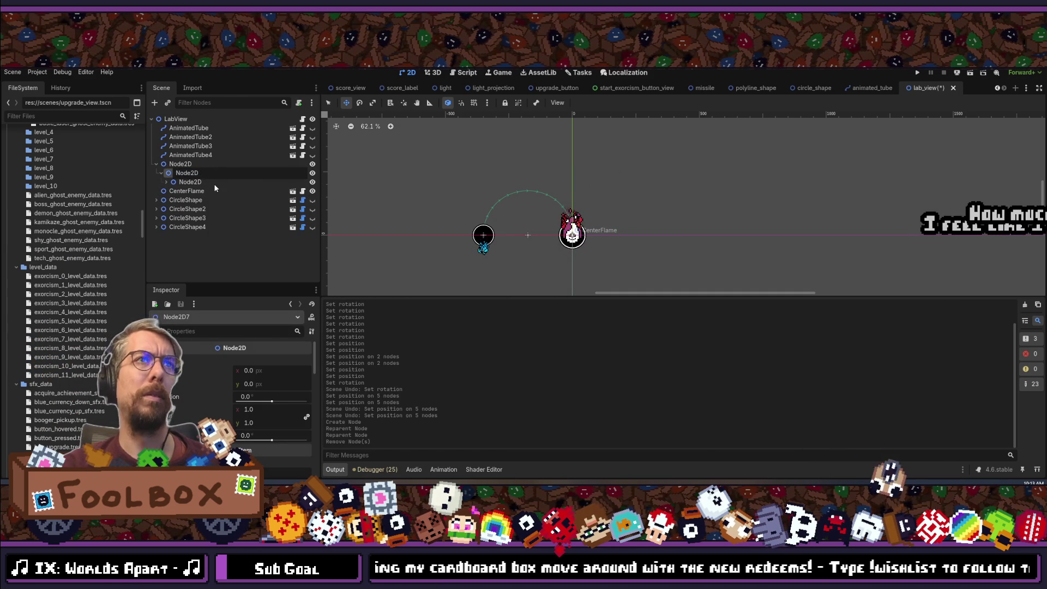
pyautogui.press('Return')
pyautogui.click(192, 186)
pyautogui.click(167, 183)
# Duplicate the middle Node2D pivot with its arm contents, creating Node2D2.
pyautogui.click(185, 174)
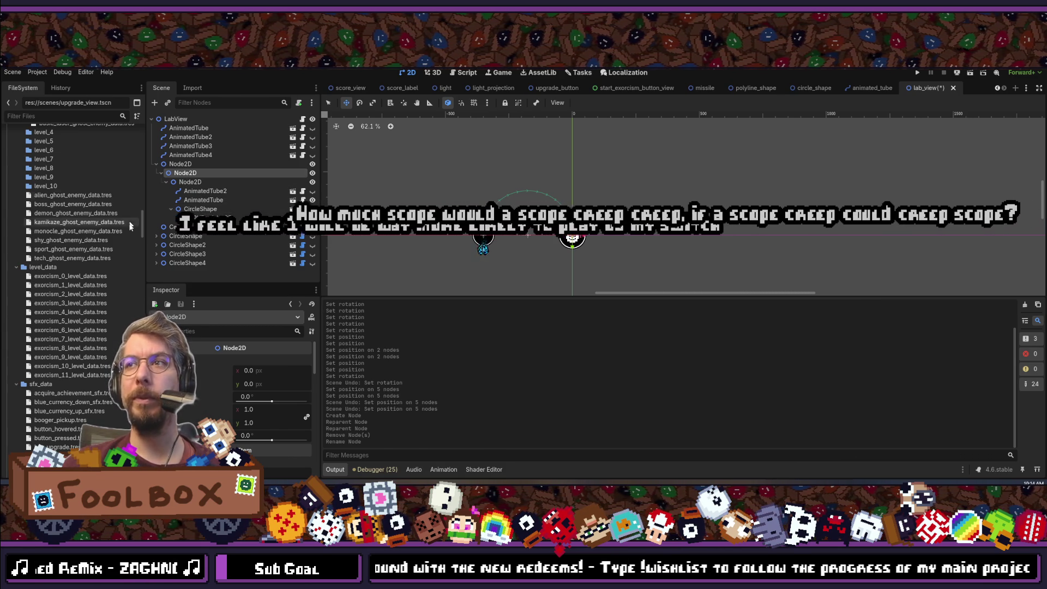
pyautogui.click(185, 182)
pyautogui.click(182, 177)
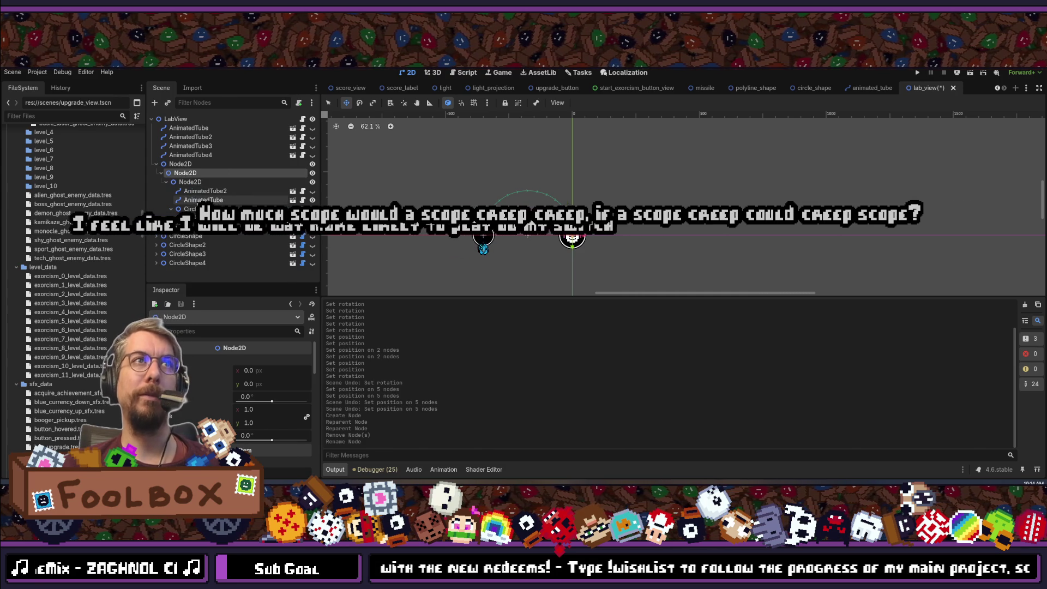
pyautogui.hotkey('ctrl', 'd')
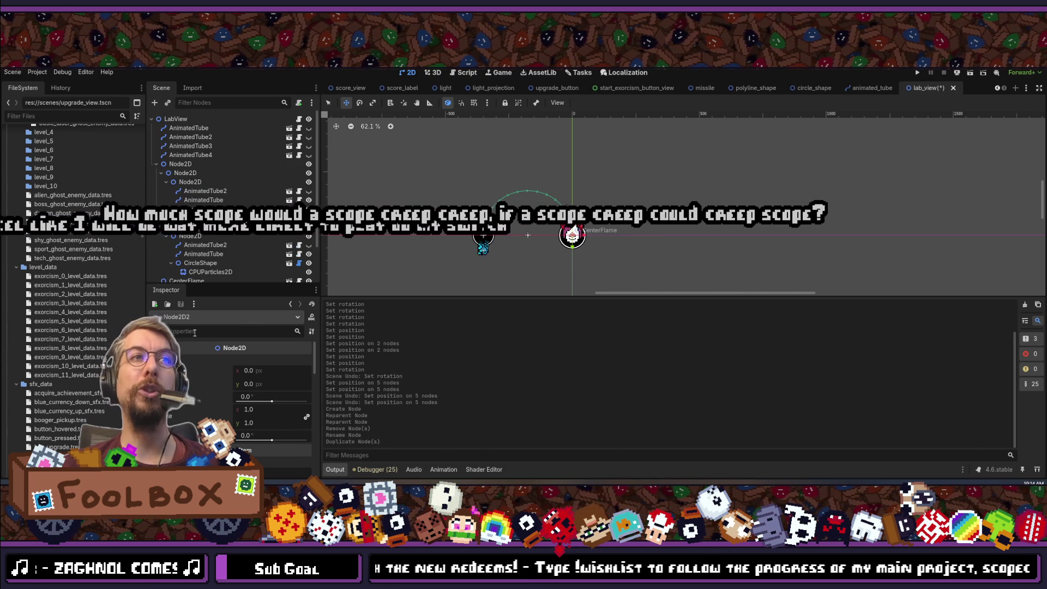
# Duplicate the arm pivot Node2D to make five copies.
pyautogui.click(191, 236)
pyautogui.hotkey('ctrl', 'd')
pyautogui.hotkey('ctrl', 'd')
pyautogui.hotkey('ctrl', 'd')
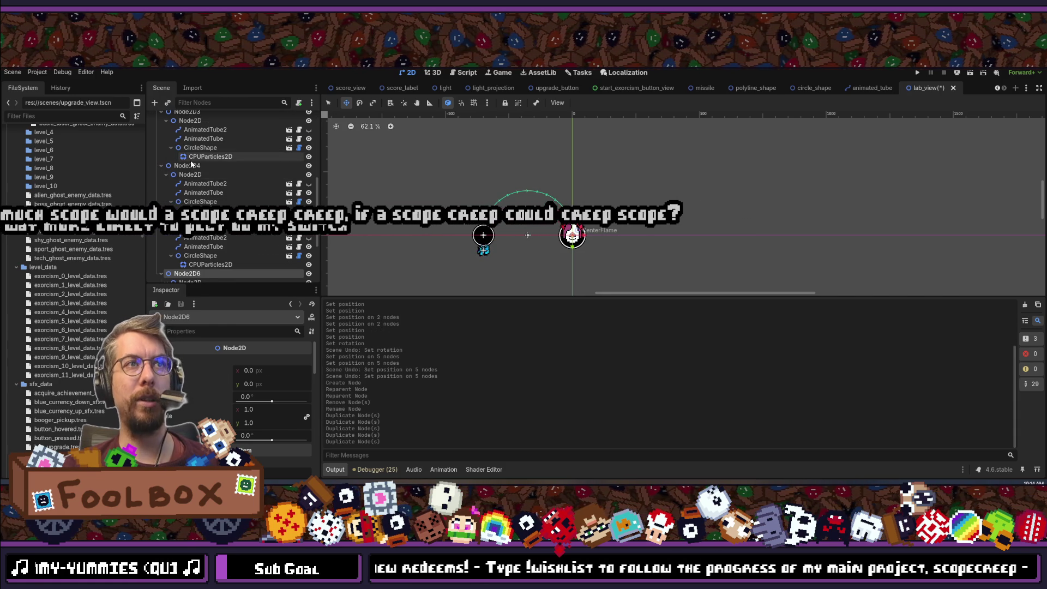
pyautogui.hotkey('ctrl', 'd')
pyautogui.scroll(3, 183, 144)
# Set Node2D2's rotation to 60° and Node2D3's to 120°.
pyautogui.click(184, 143)
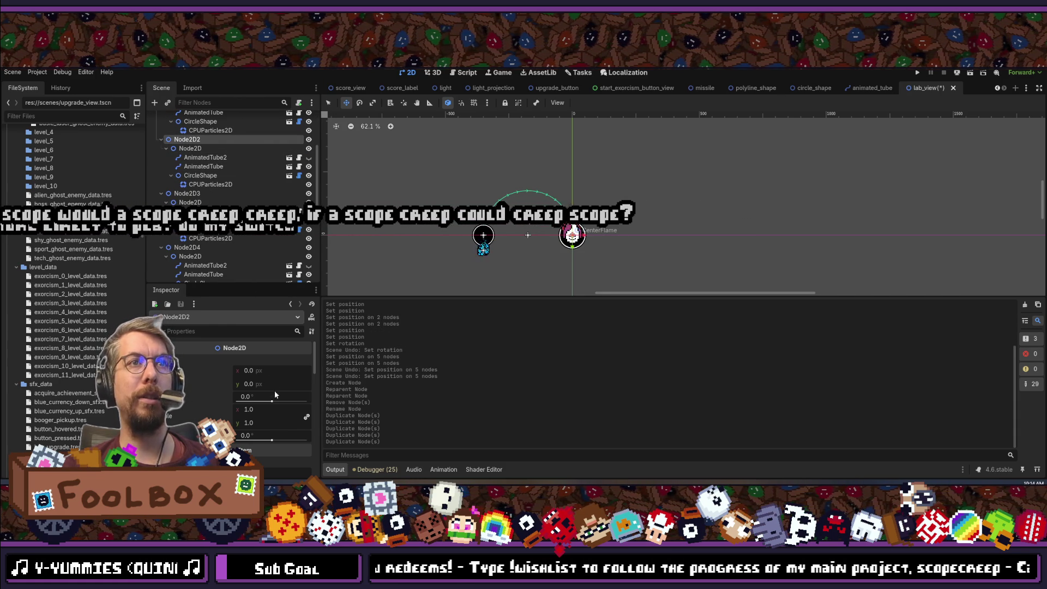
pyautogui.click(254, 396)
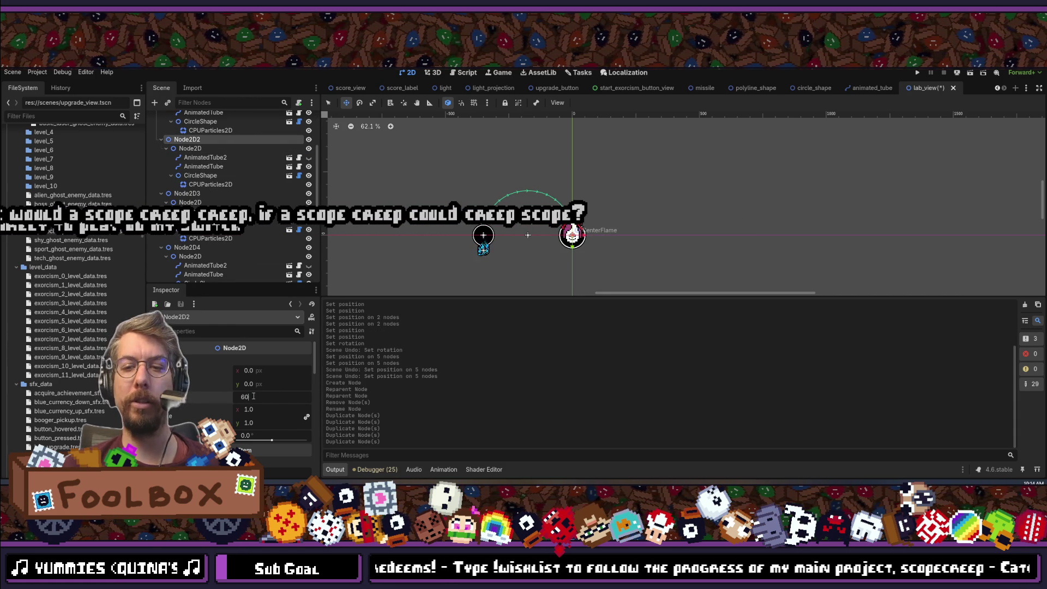
pyautogui.write('60')
pyautogui.press('Return')
pyautogui.click(207, 193)
pyautogui.click(254, 398)
pyautogui.write('60')
pyautogui.press('BackSpace')
pyautogui.press('BackSpace')
pyautogui.write('120')
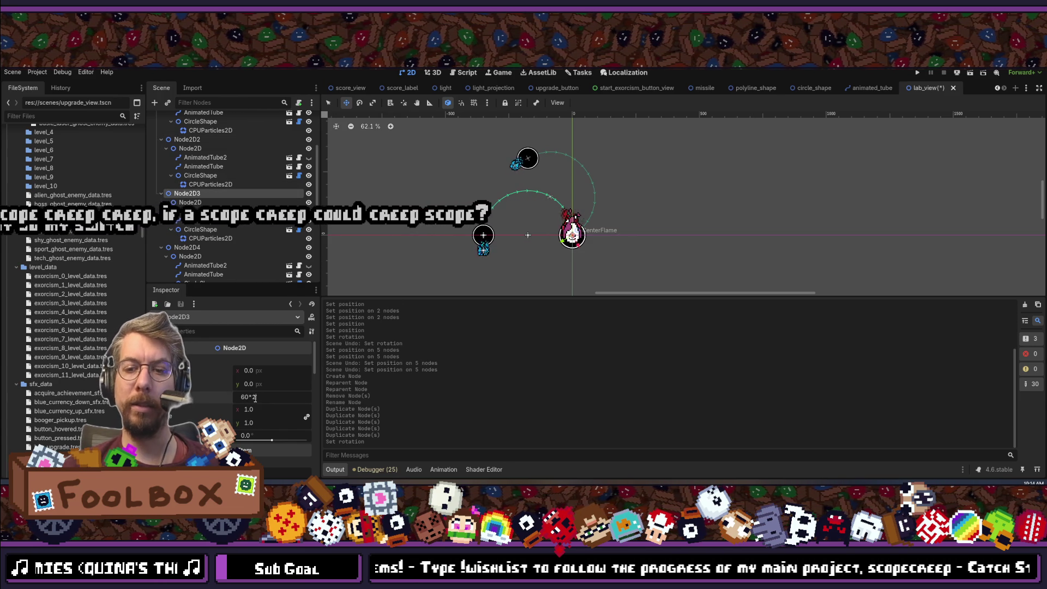
pyautogui.press('Return')
# Rotate Node2D4 to 180°, Node2D5 to 240° (60+180) and Node2D6 to 300°.
pyautogui.scroll(-2, 229, 179)
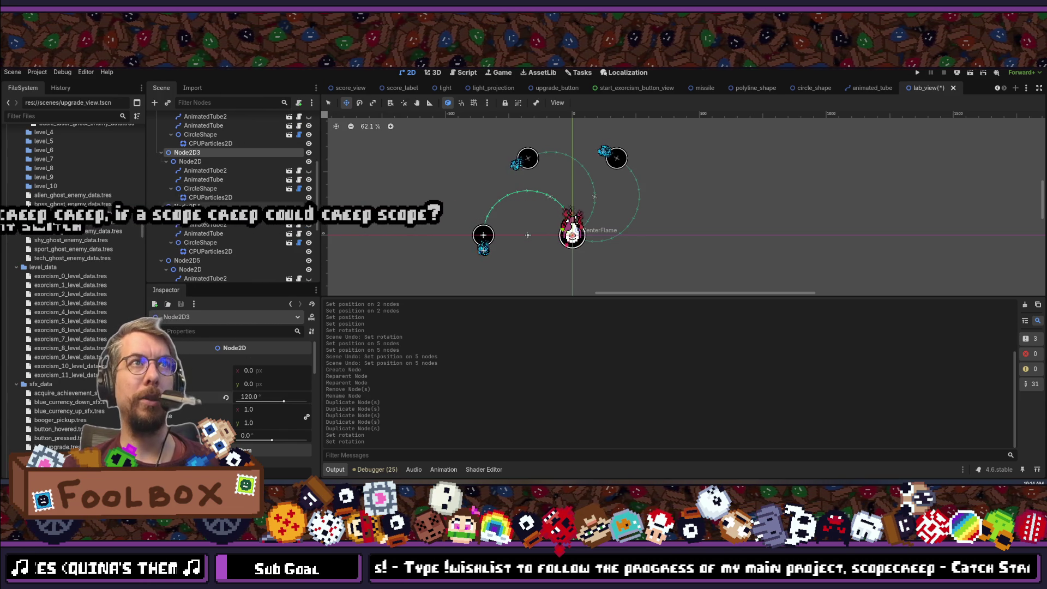
pyautogui.click(187, 206)
pyautogui.click(262, 395)
pyautogui.write('180')
pyautogui.press('Return')
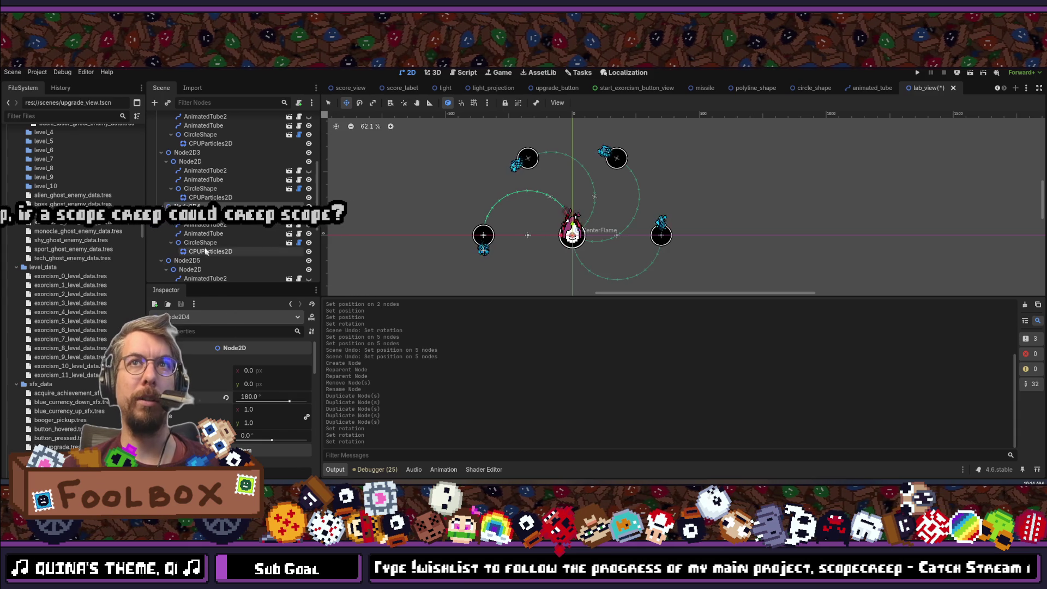
pyautogui.scroll(-2, 211, 260)
pyautogui.click(189, 220)
pyautogui.click(258, 395)
pyautogui.write('60+180')
pyautogui.press('Return')
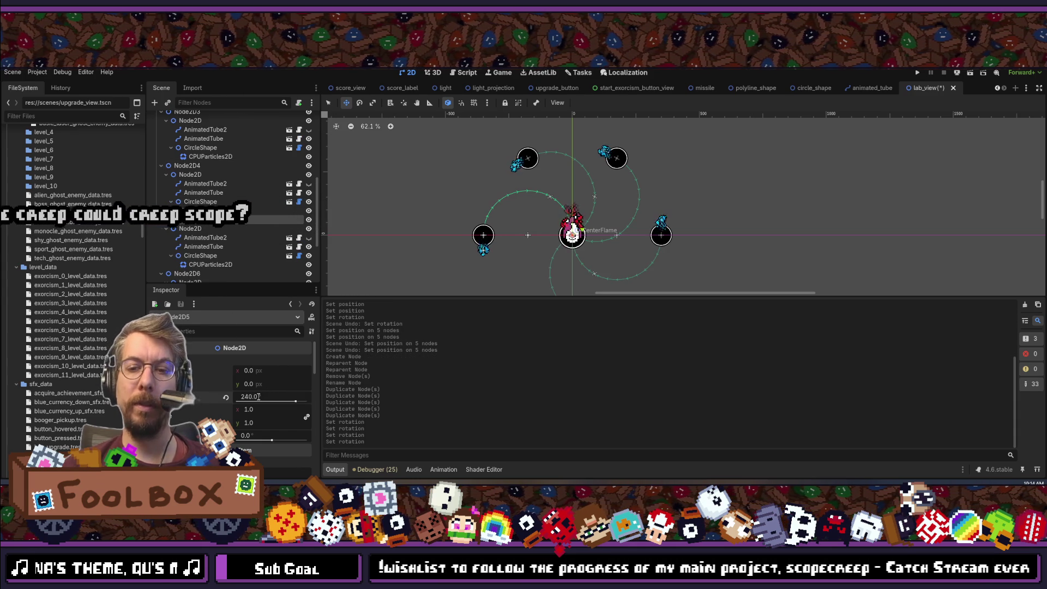
pyautogui.scroll(-3, 213, 215)
pyautogui.click(187, 192)
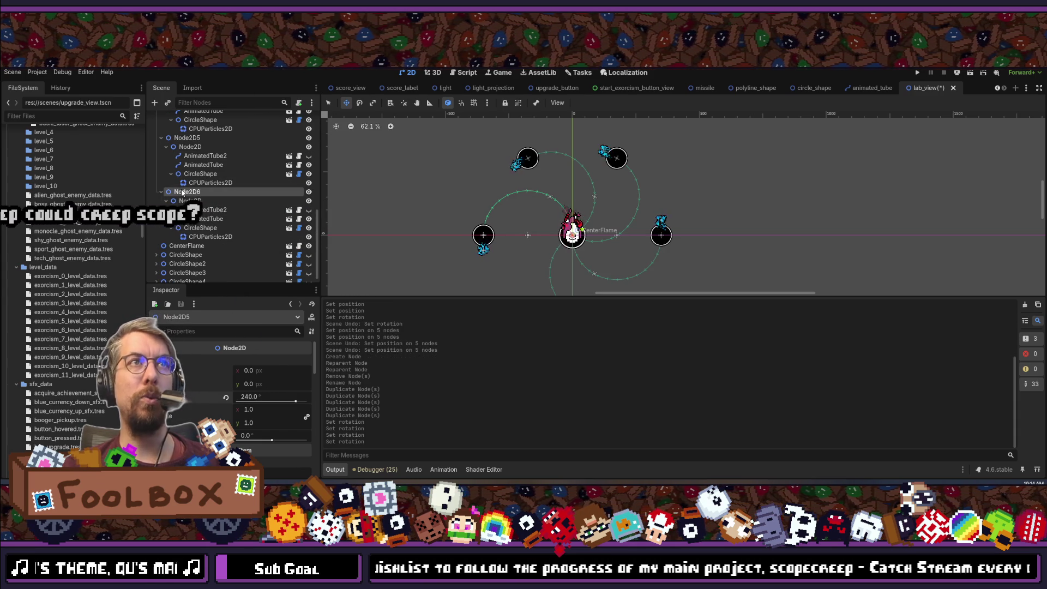
pyautogui.click(265, 394)
pyautogui.write('300')
pyautogui.press('Return')
pyautogui.scroll(-1, 595, 178)
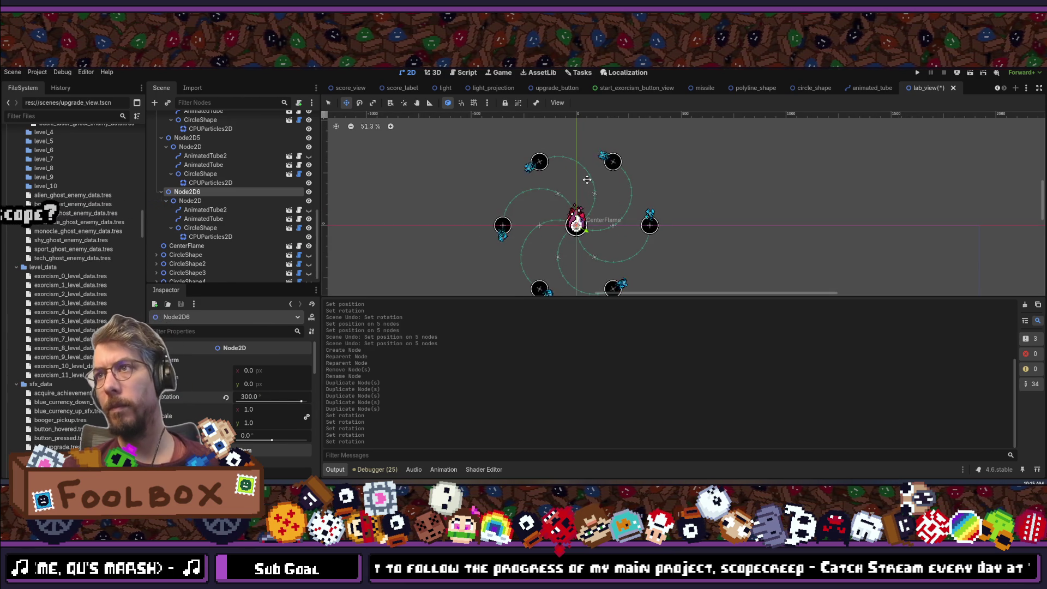
pyautogui.scroll(6, 227, 217)
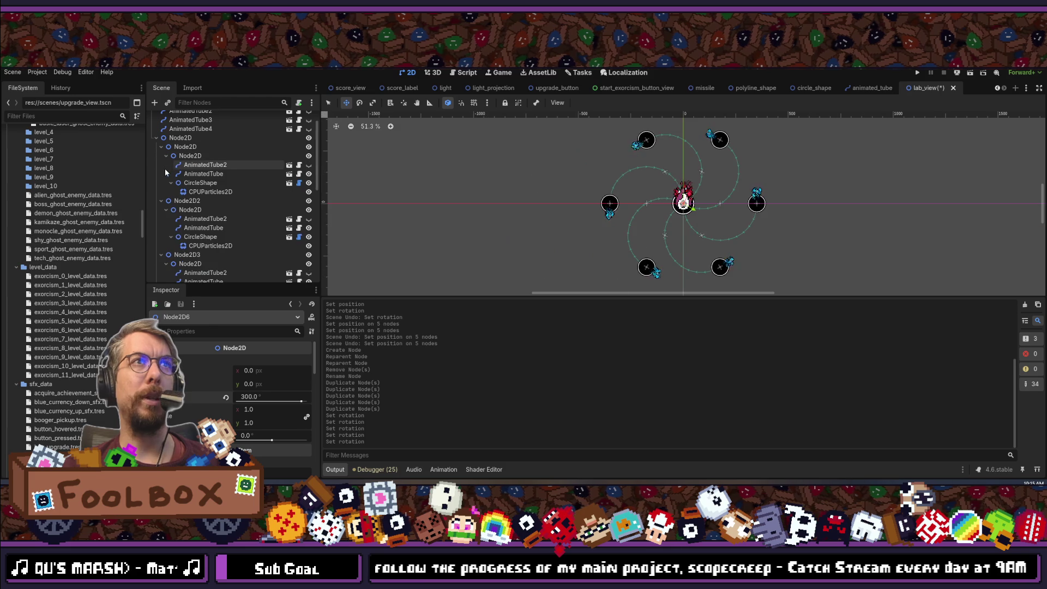
# Select the first arm's CircleShape and inspect its rotation.
pyautogui.click(166, 173)
pyautogui.click(166, 191)
pyautogui.click(166, 192)
pyautogui.click(166, 174)
pyautogui.click(166, 156)
pyautogui.click(200, 183)
pyautogui.keyDown('ctrl'); pyautogui.click(200, 237); pyautogui.keyUp('ctrl')
pyautogui.click(205, 185)
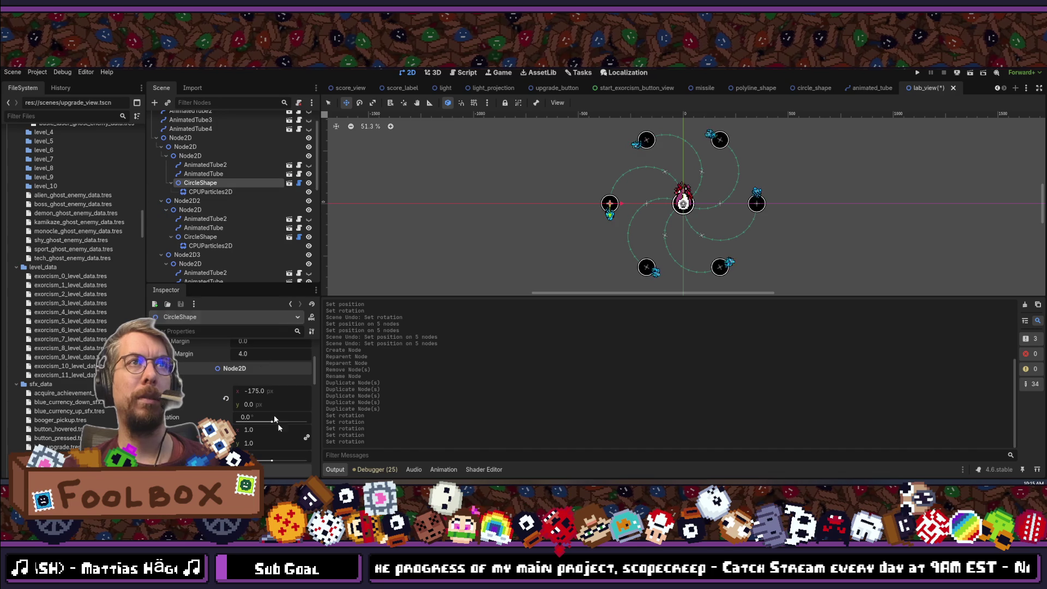
pyautogui.scroll(-5, 276, 401)
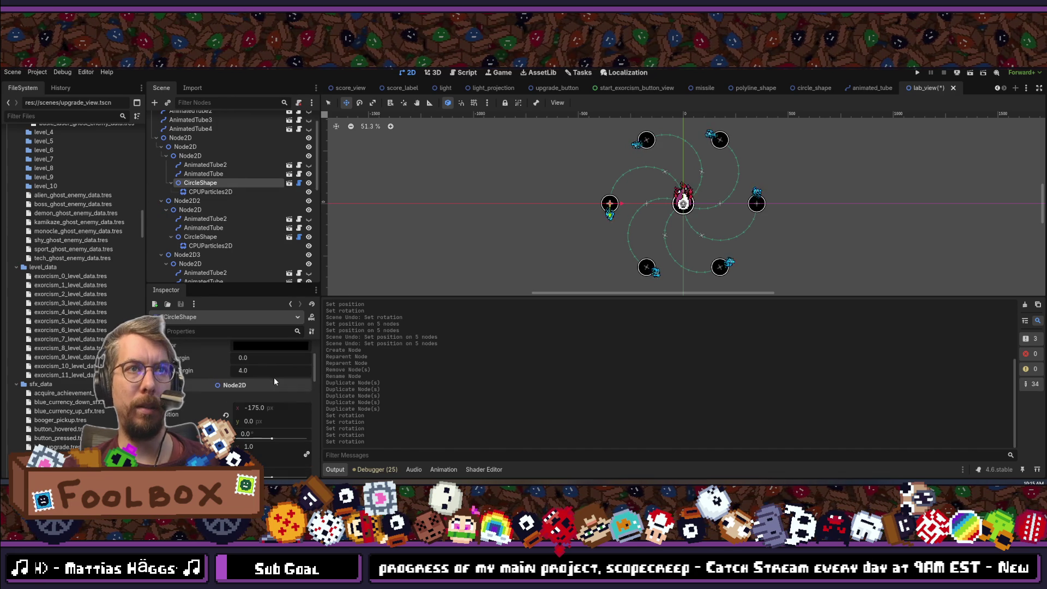
pyautogui.click(260, 386)
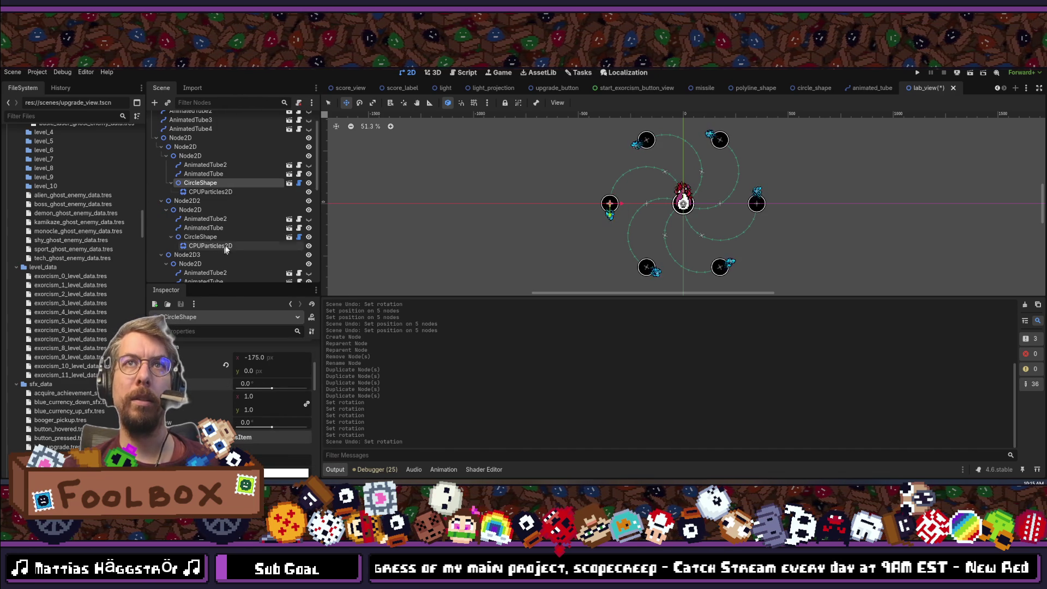
# Rotate the second arm's CircleShape to -60° and the third to -120°.
pyautogui.click(201, 237)
pyautogui.scroll(-3, 252, 402)
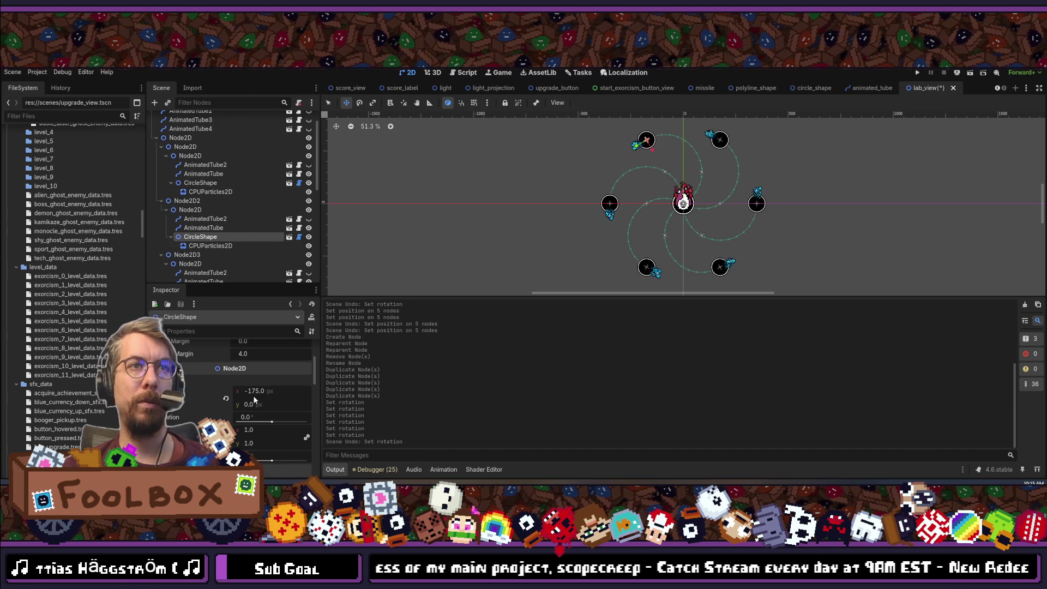
pyautogui.click(261, 416)
pyautogui.write('-60')
pyautogui.press('Return')
pyautogui.scroll(-1, 253, 369)
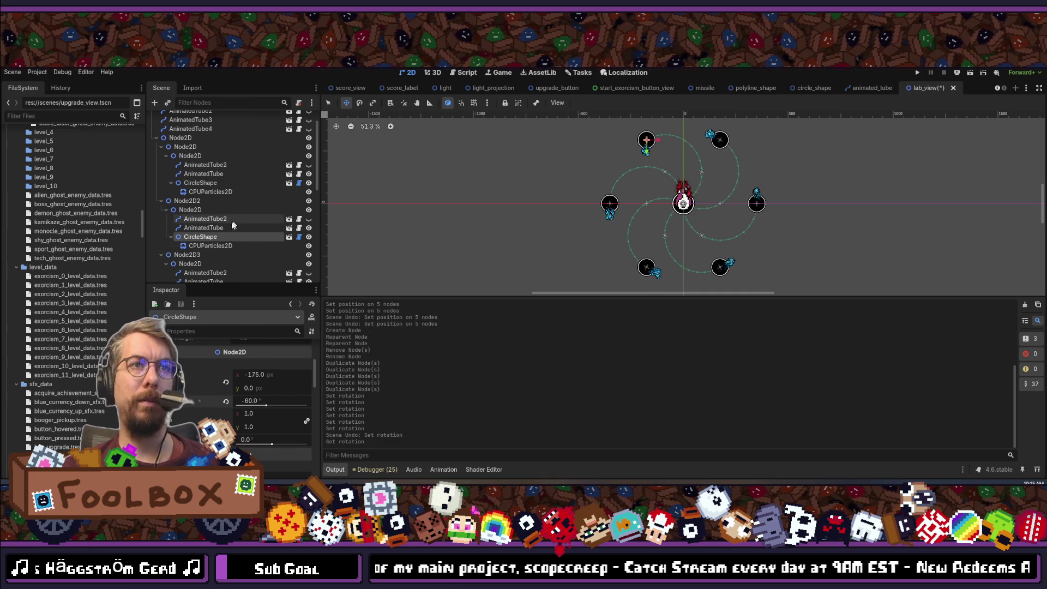
pyautogui.scroll(-4, 213, 234)
pyautogui.click(200, 188)
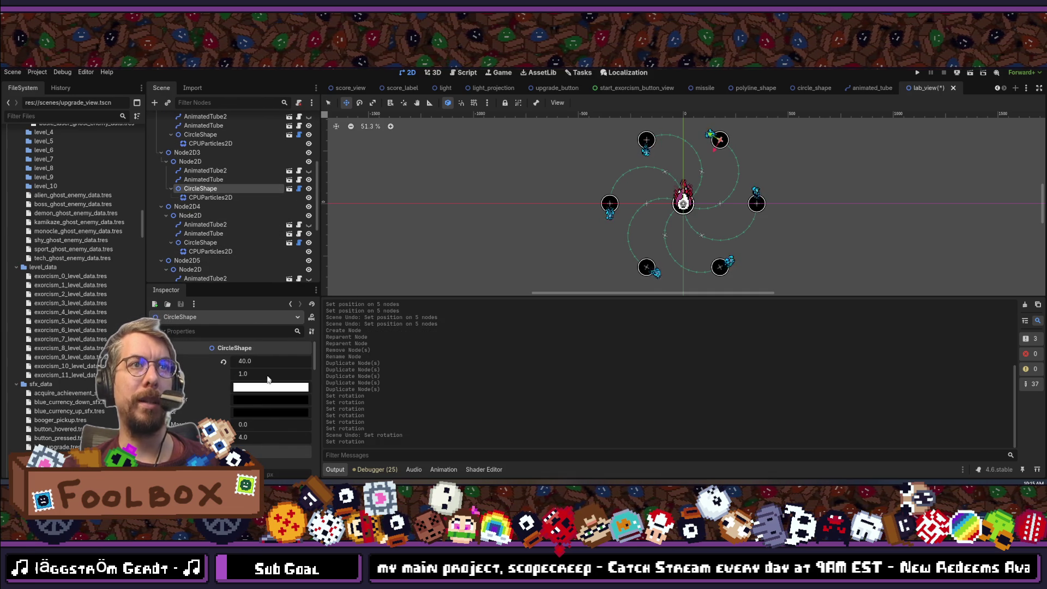
pyautogui.scroll(1, 261, 404)
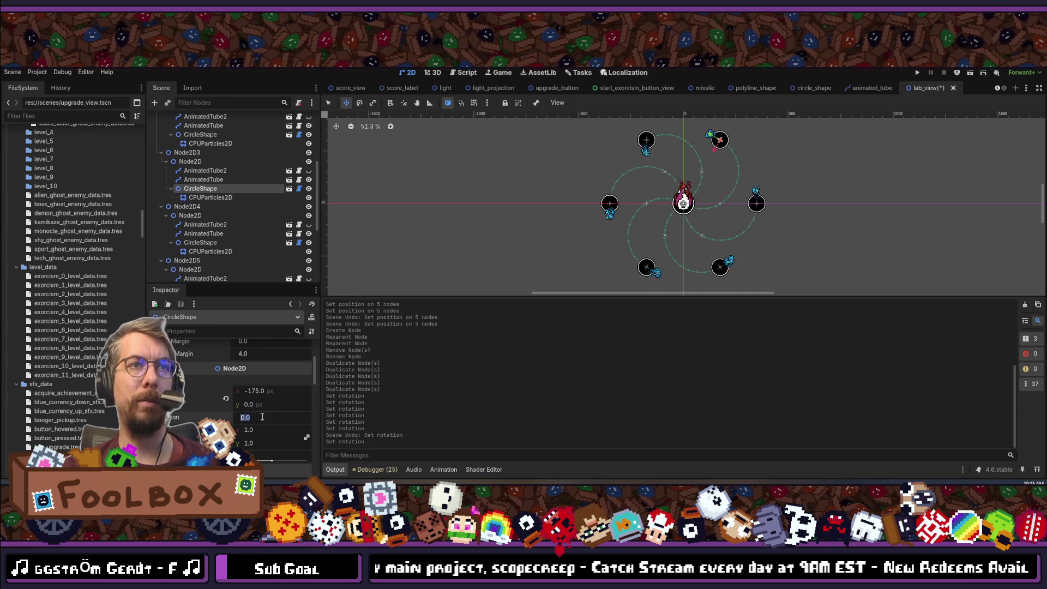
pyautogui.write('-120')
pyautogui.press('Return')
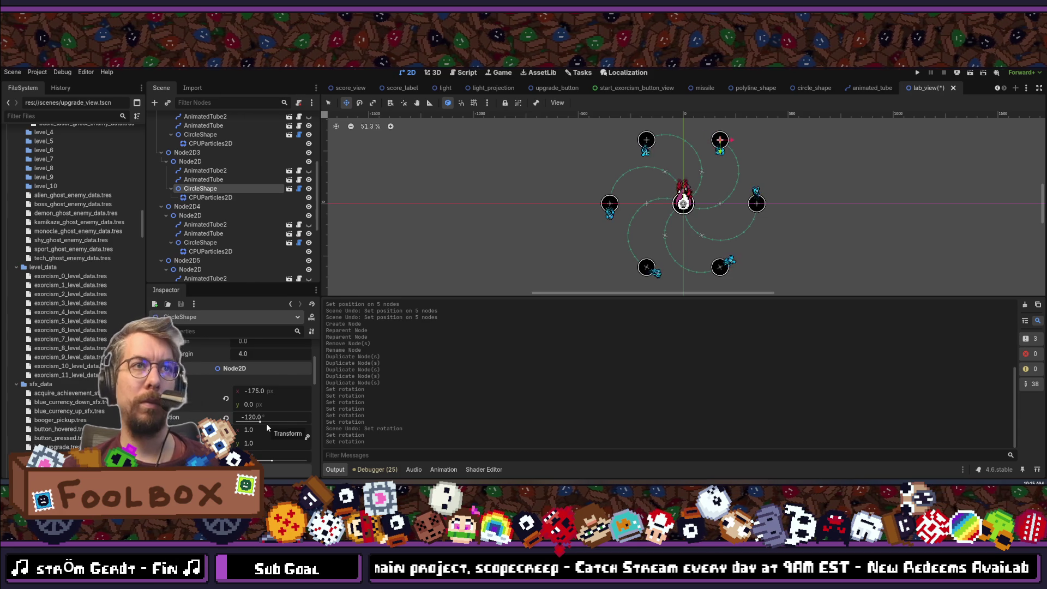
# Rotate the fourth, fifth and sixth CircleShapes to -60*3, -60*4 and 60*5.
pyautogui.click(200, 242)
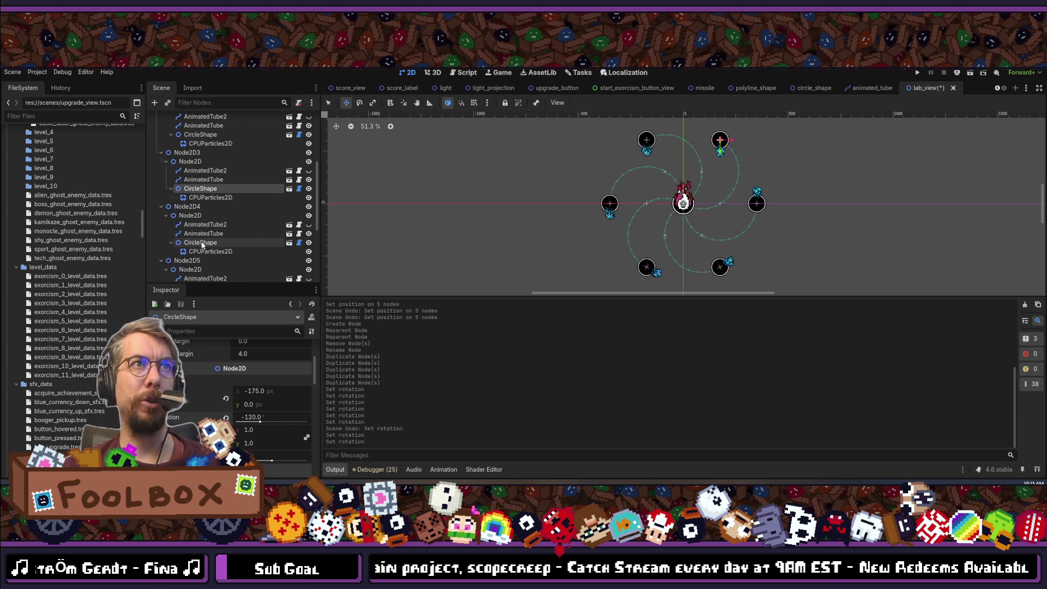
pyautogui.click(255, 418)
pyautogui.write('-60*3')
pyautogui.press('Return')
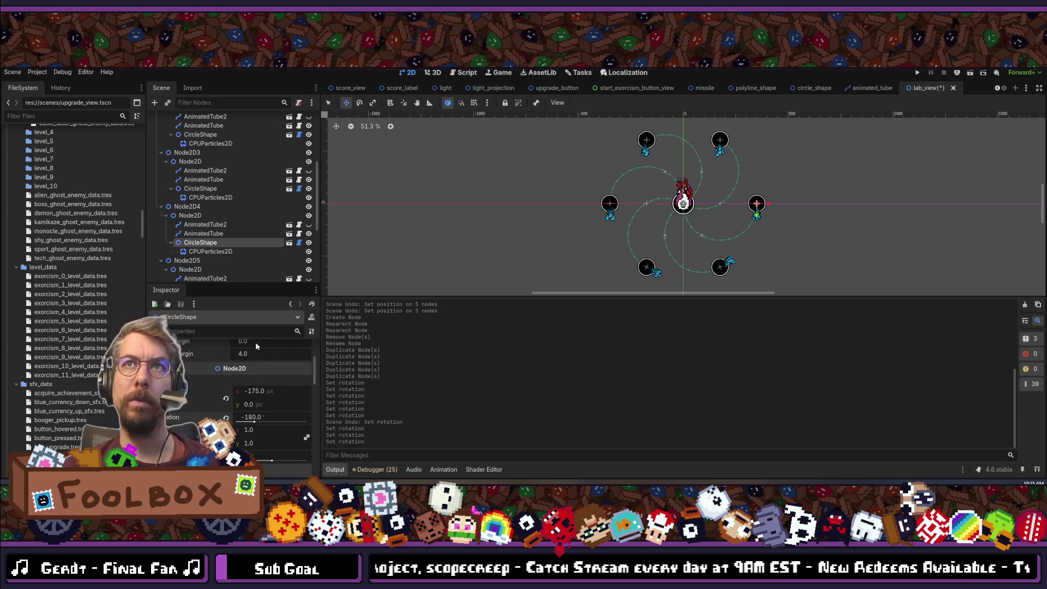
pyautogui.scroll(-2, 229, 245)
pyautogui.click(227, 235)
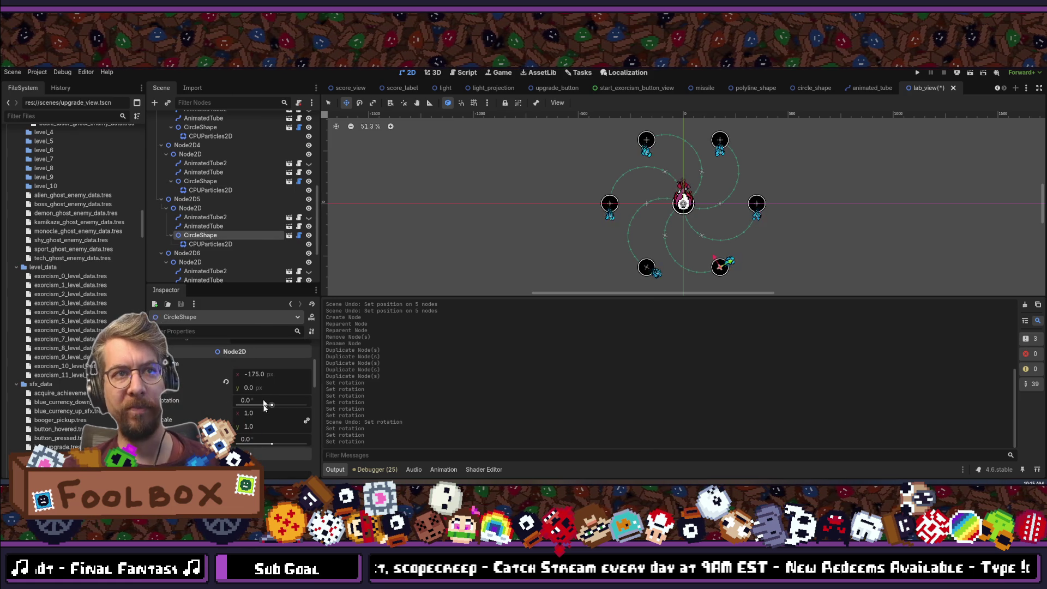
pyautogui.click(260, 401)
pyautogui.write('-60*4')
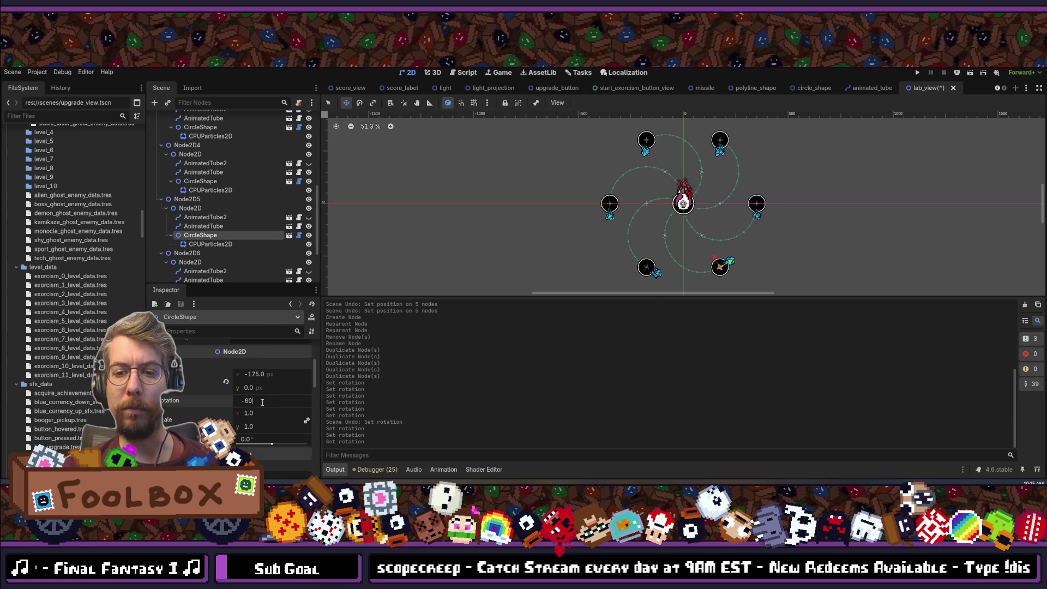
pyautogui.press('Return')
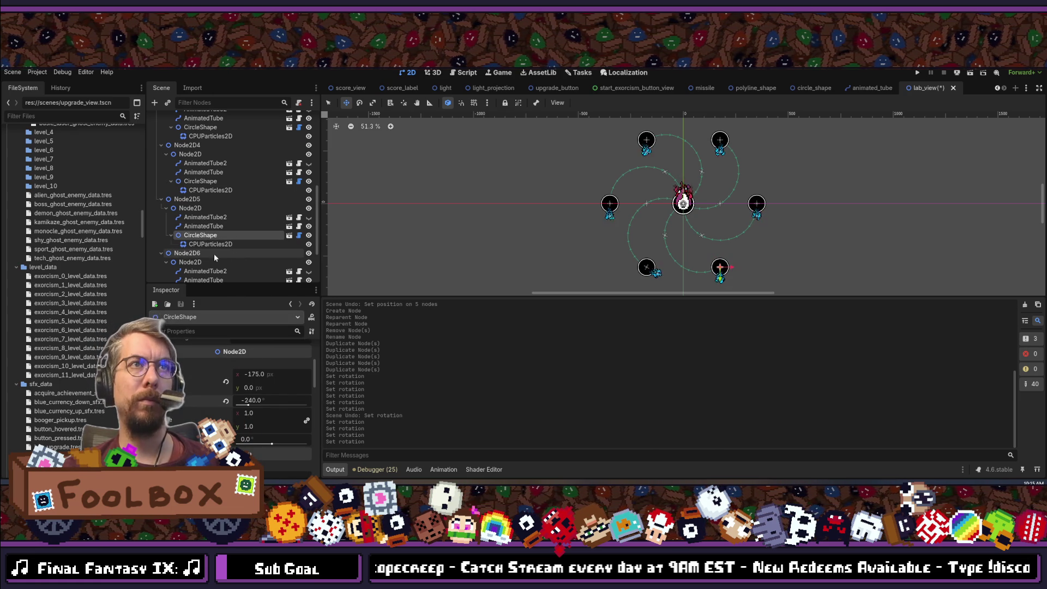
pyautogui.scroll(-3, 214, 250)
pyautogui.click(218, 219)
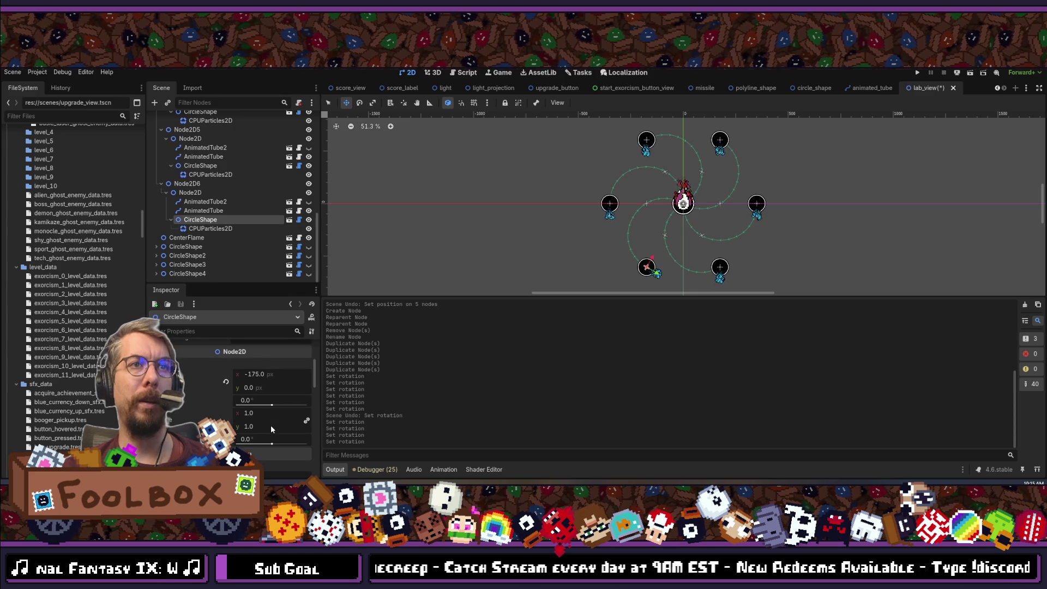
pyautogui.click(261, 406)
pyautogui.write('60*5')
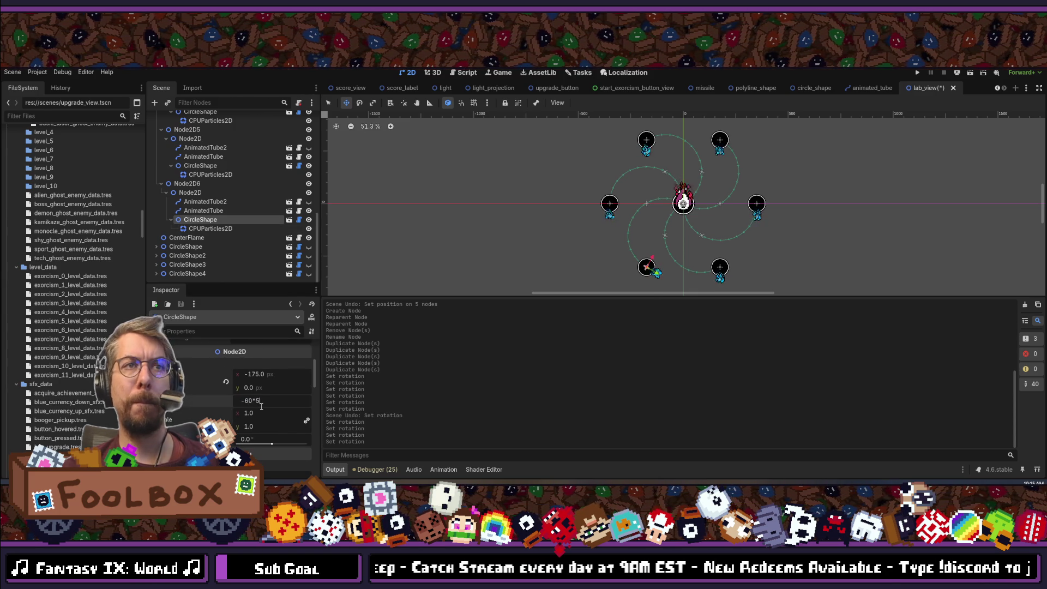
pyautogui.press('Return')
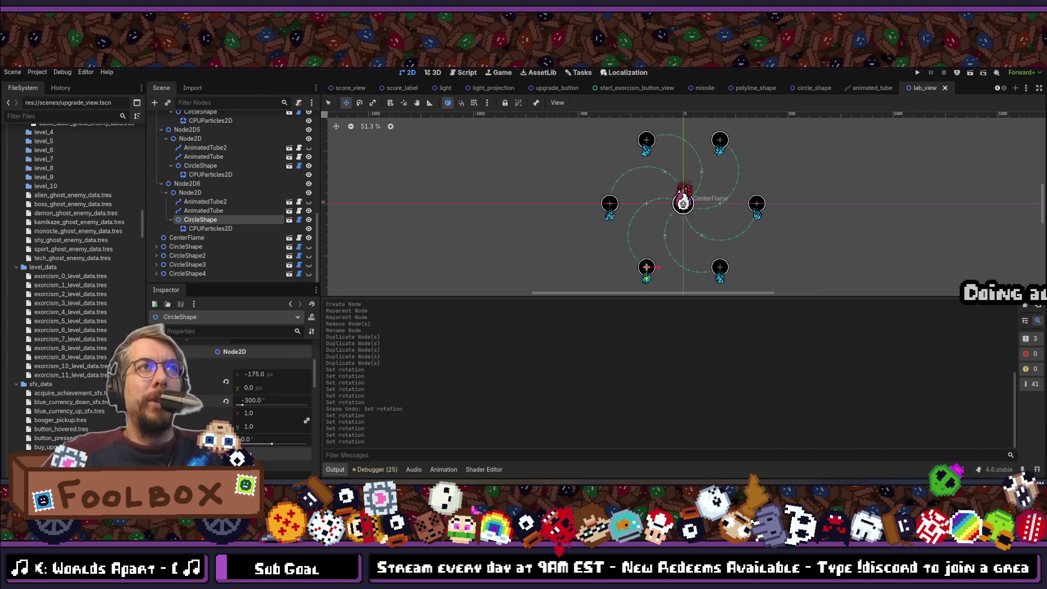
# Open the LabView script in the code editor.
pyautogui.scroll(5, 200, 235)
pyautogui.scroll(2, 200, 236)
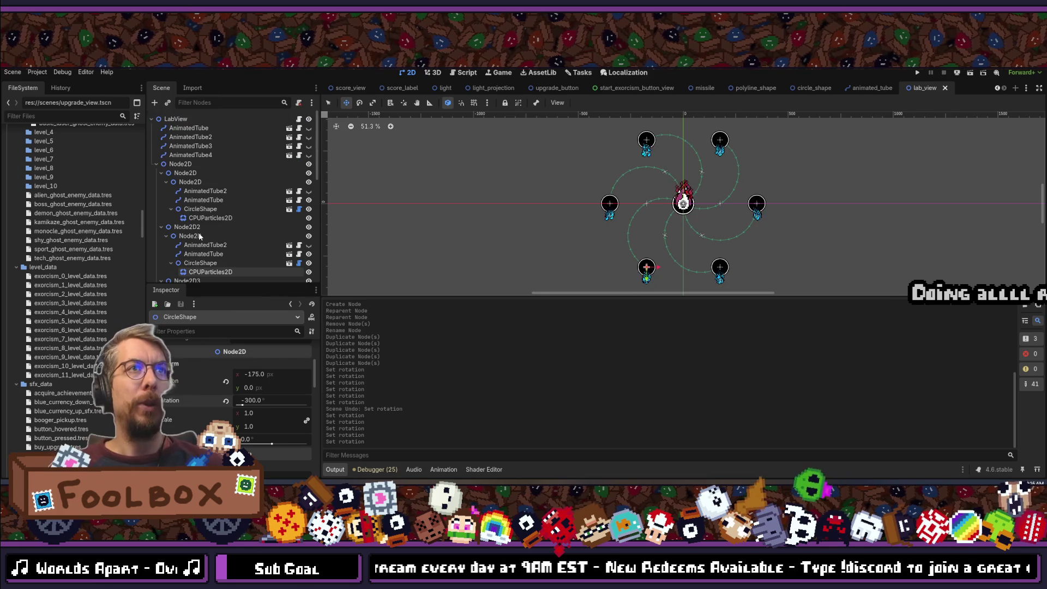
pyautogui.click(300, 119)
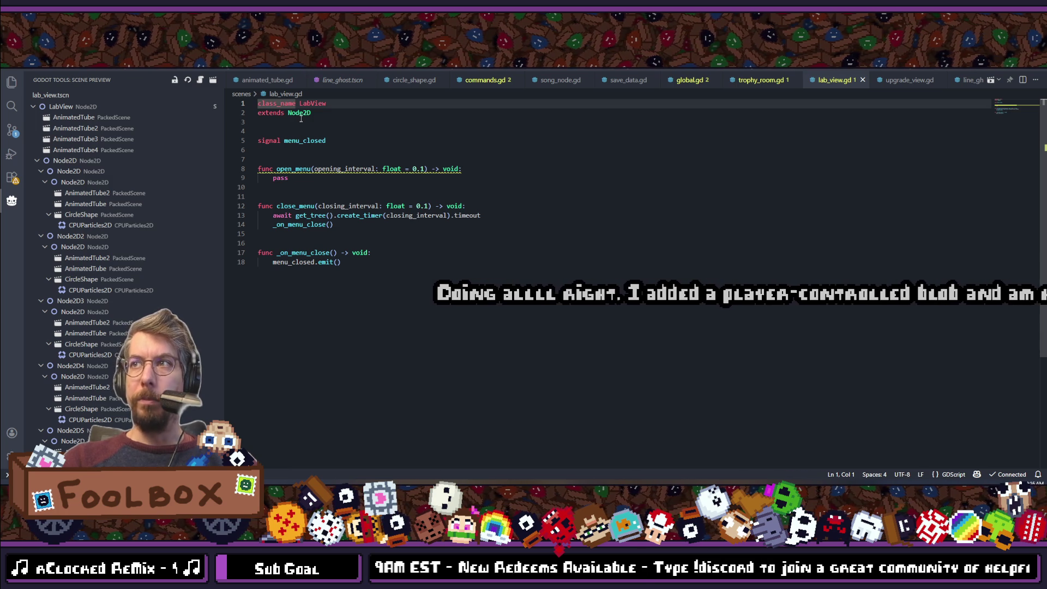
# Declare a temporary_circle_array variable typed as an Array of Node2D, and save.
pyautogui.click(320, 113)
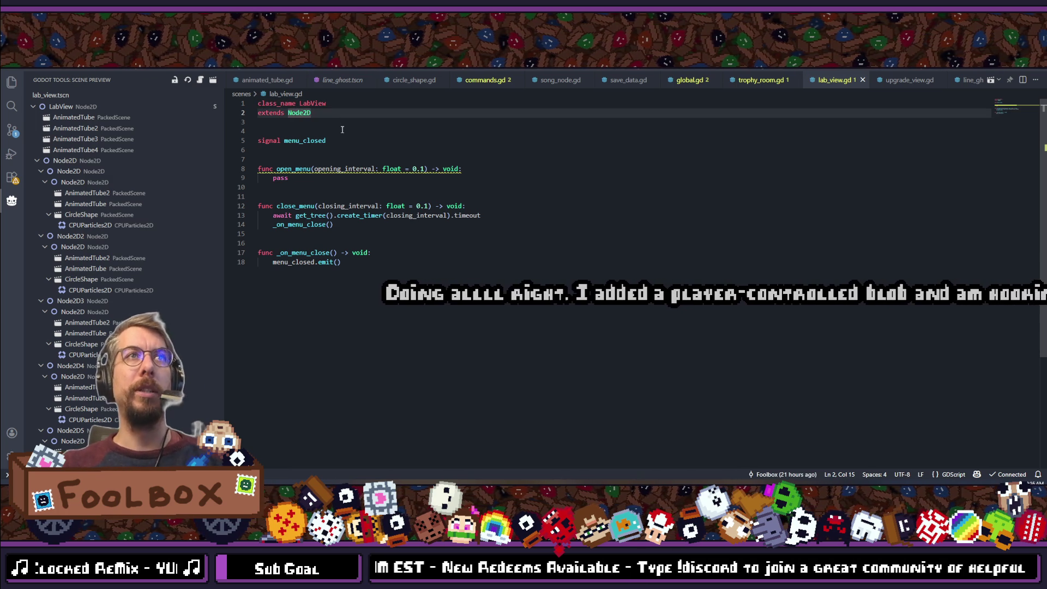
pyautogui.click(342, 130)
pyautogui.click(339, 141)
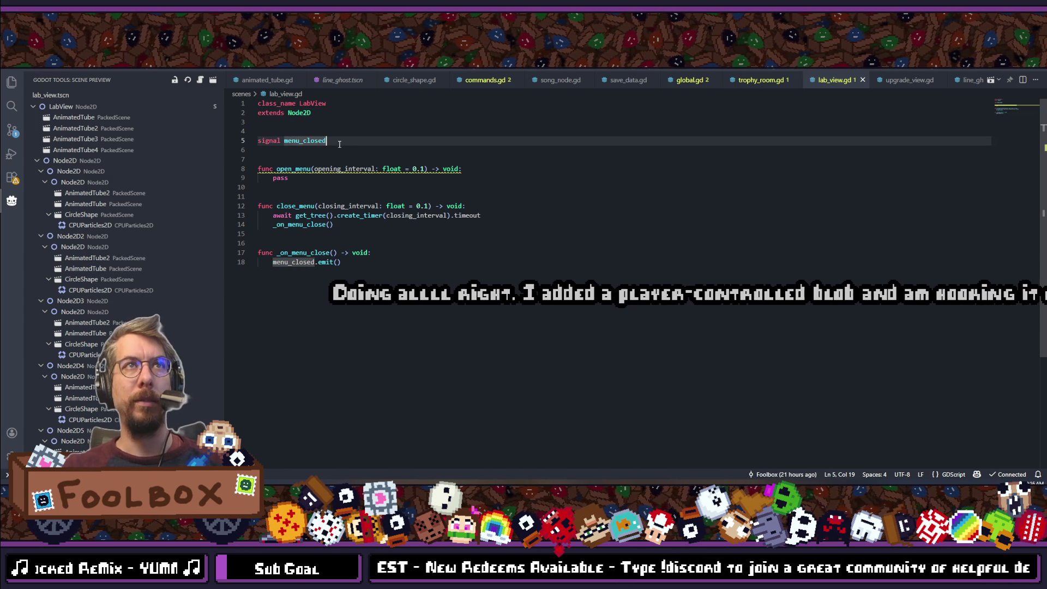
pyautogui.press('Return')
pyautogui.press('Return')
pyautogui.write('@export var')
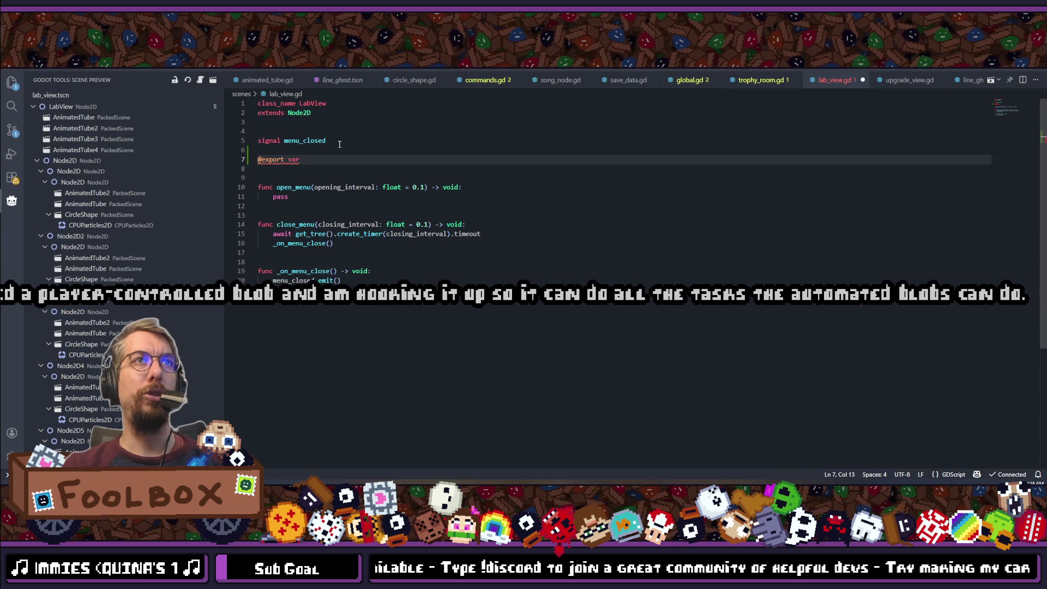
pyautogui.write('c')
pyautogui.press('BackSpace')
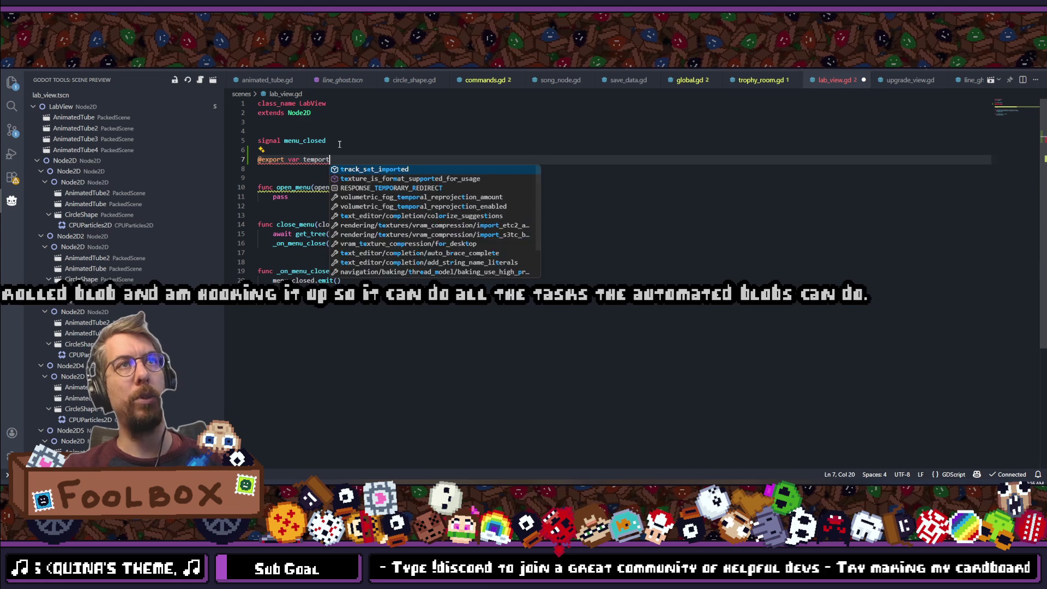
pyautogui.press('BackSpace')
pyautogui.write('aty')
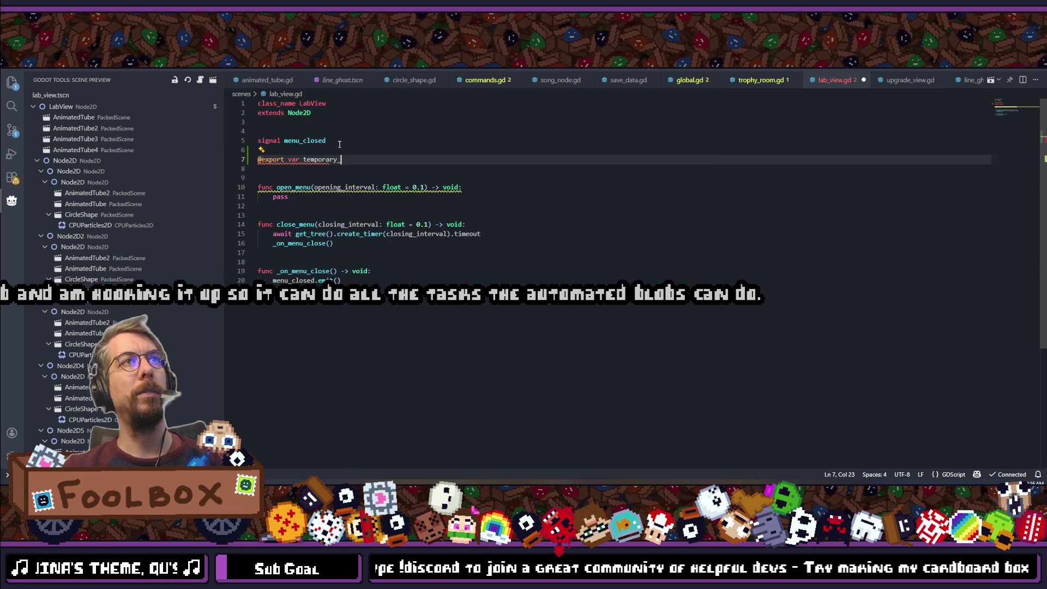
pyautogui.write('circle_array')
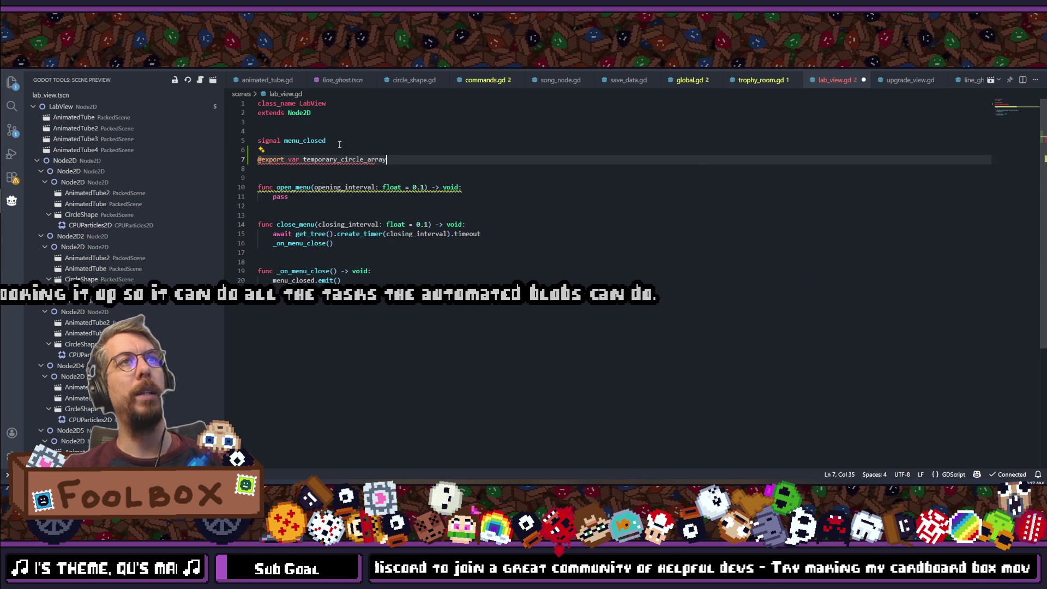
pyautogui.write(': Array')
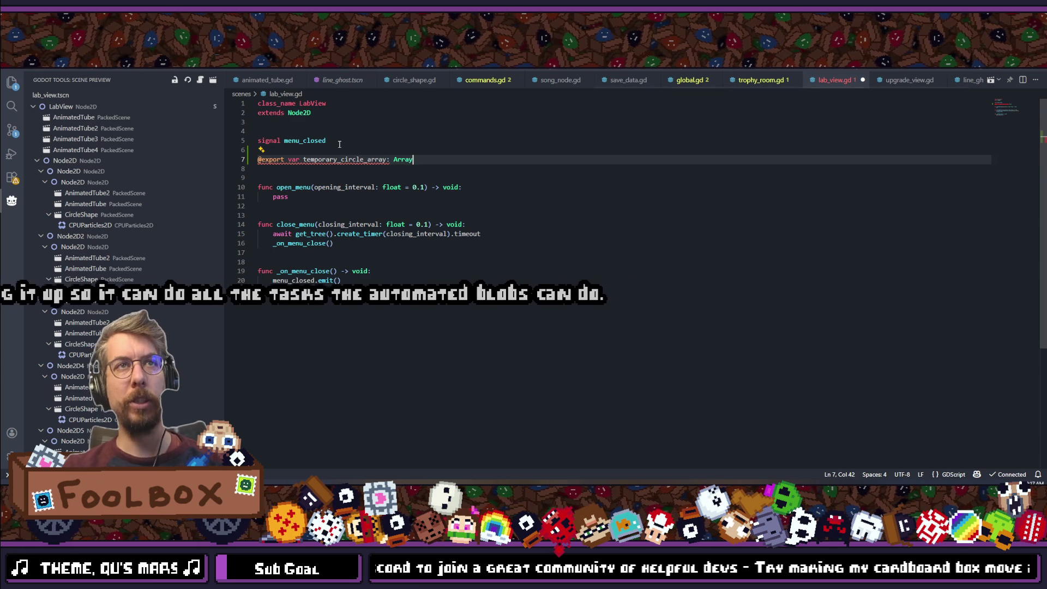
pyautogui.press('Escape')
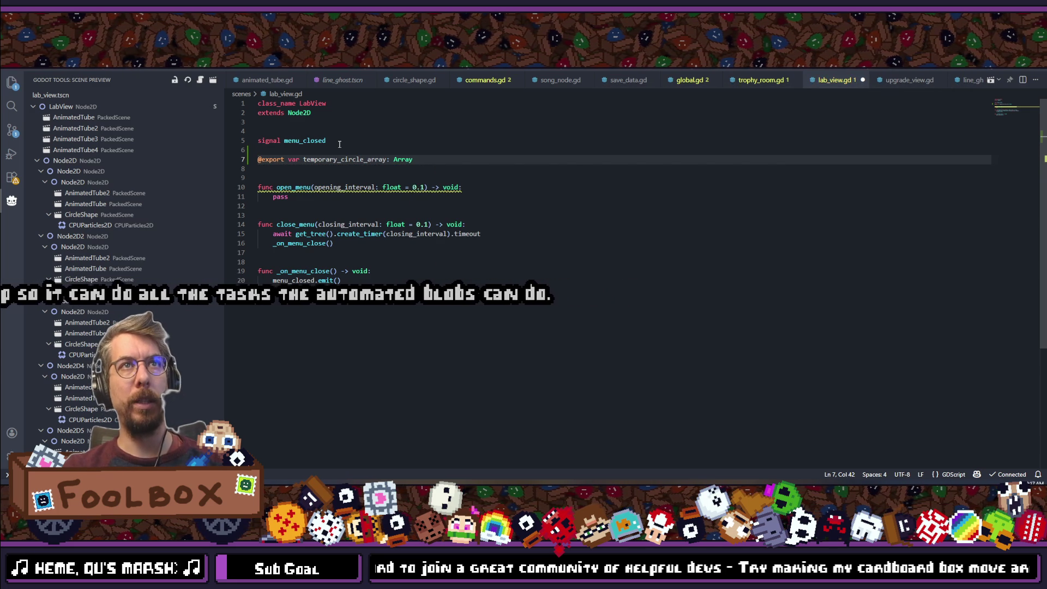
pyautogui.press('BackSpace')
pyautogui.press('BackSpace')
pyautogui.write('[')
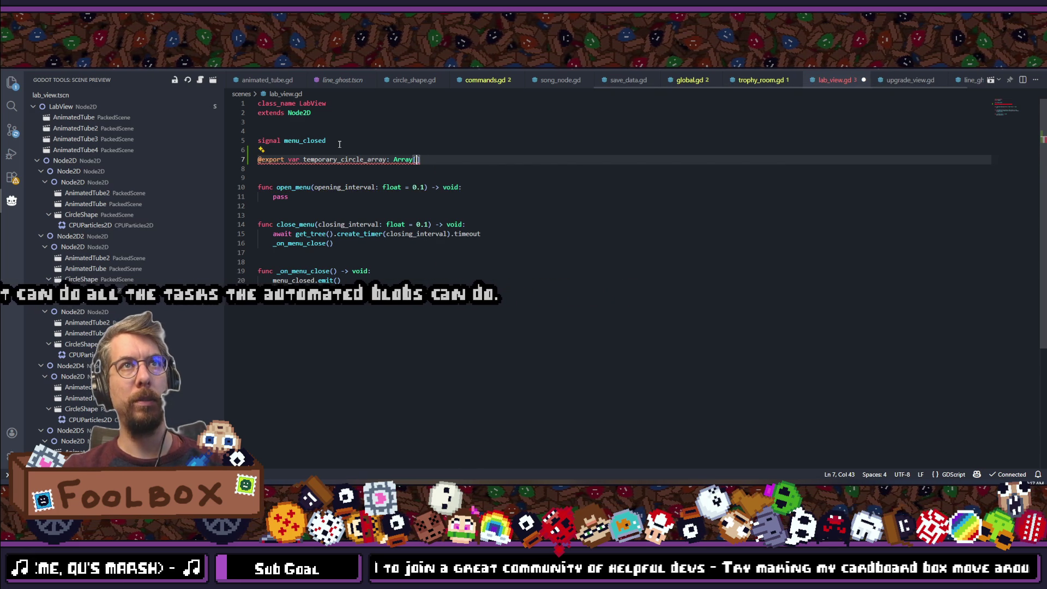
pyautogui.write('Node2S')
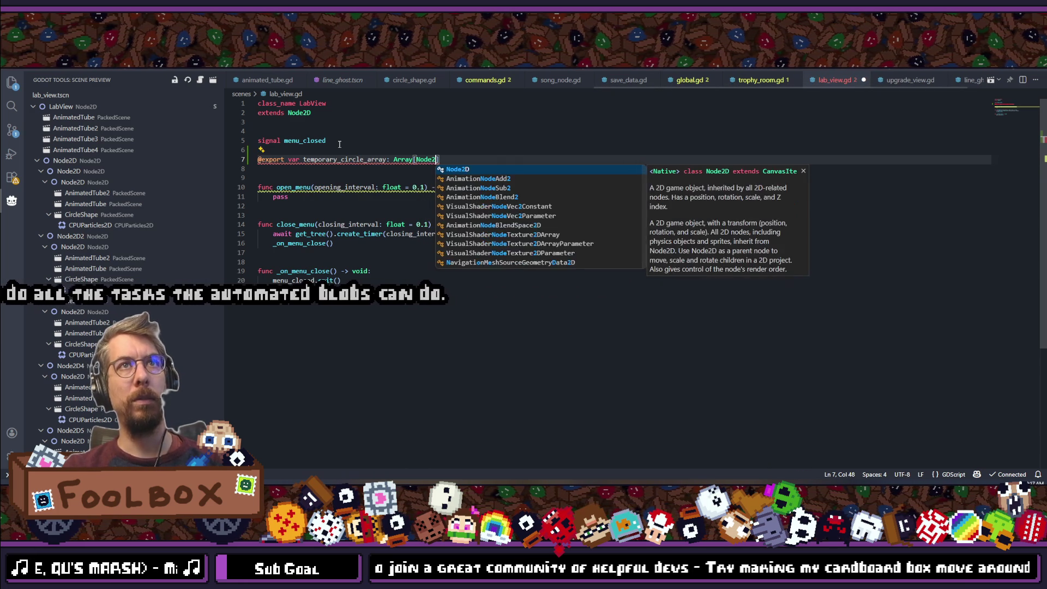
pyautogui.press('BackSpace')
pyautogui.write('D')
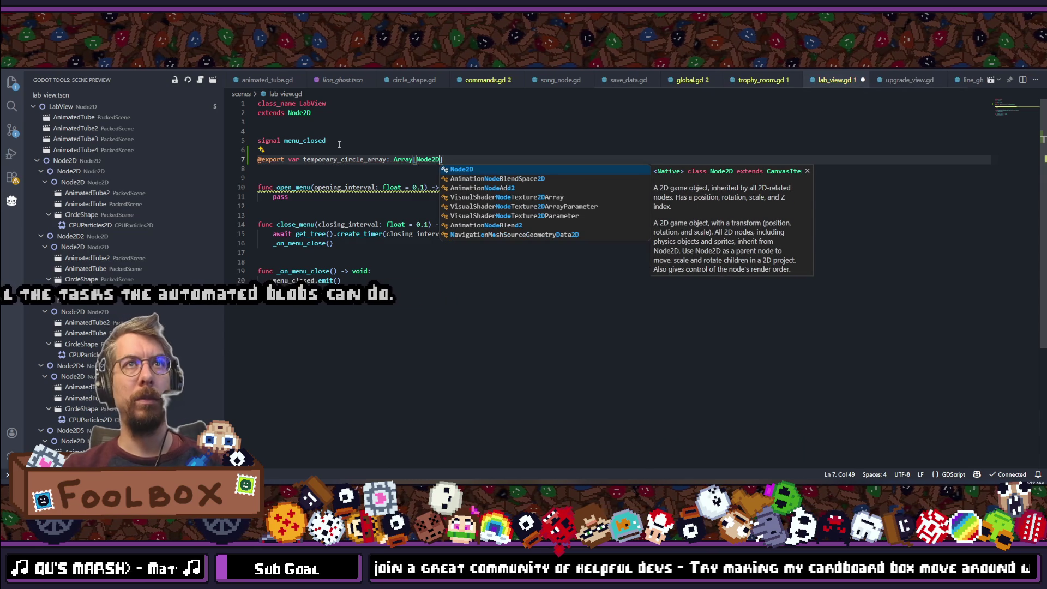
pyautogui.press('Escape')
pyautogui.hotkey('ctrl', 's')
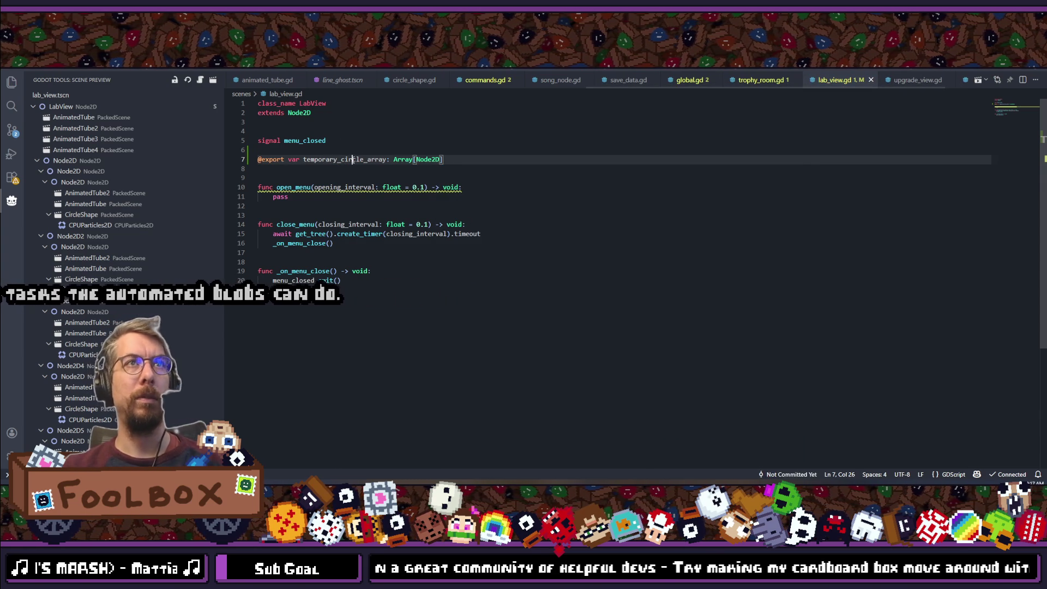
# In open_menu, add a for loop over temporary_circle_array in place of pass.
pyautogui.doubleClick(353, 159)
pyautogui.click(486, 187)
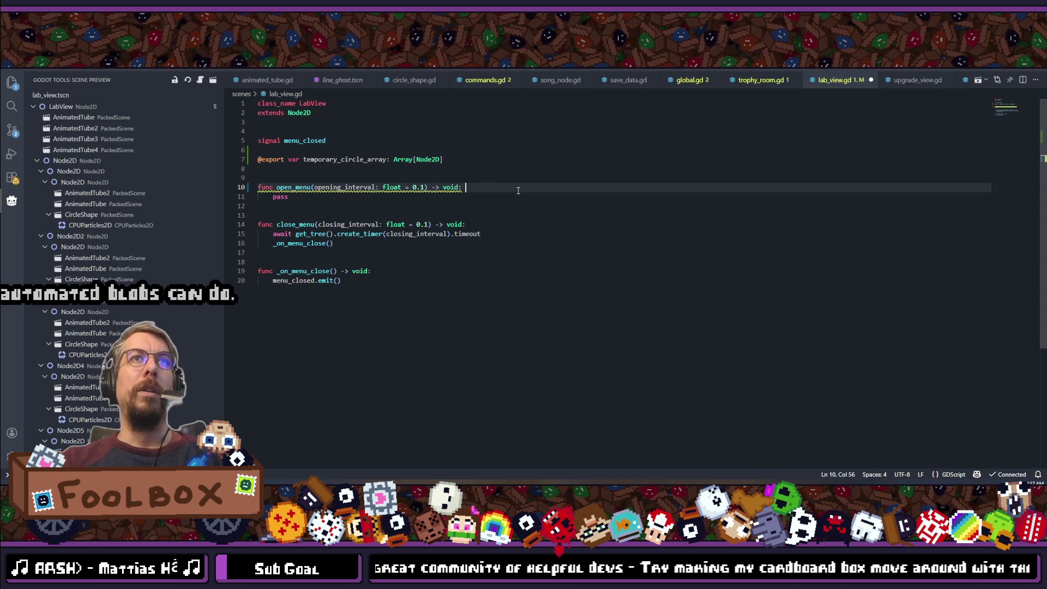
pyautogui.press('Return')
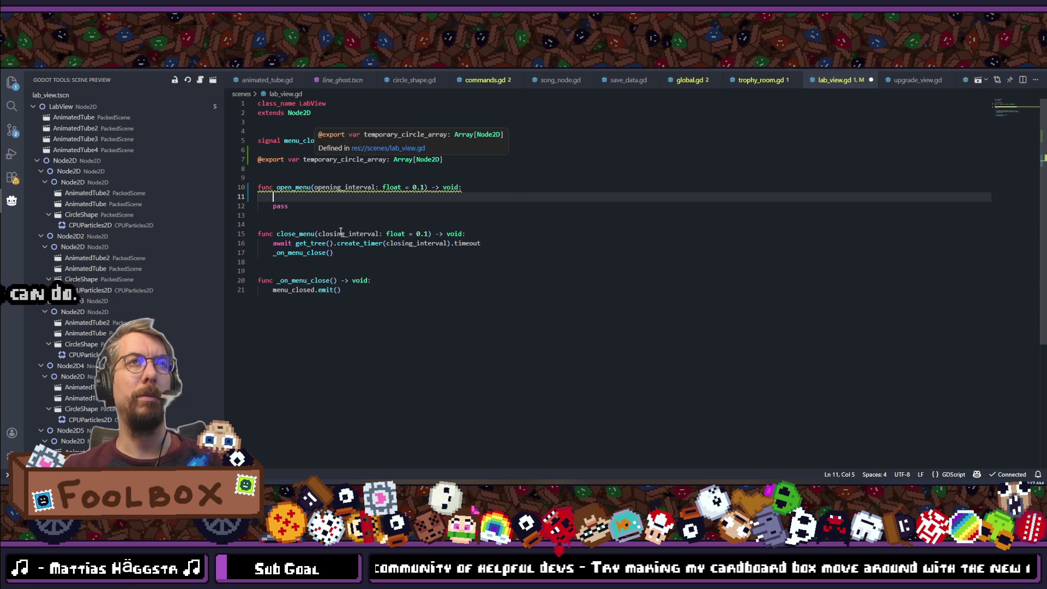
pyautogui.write('for ')
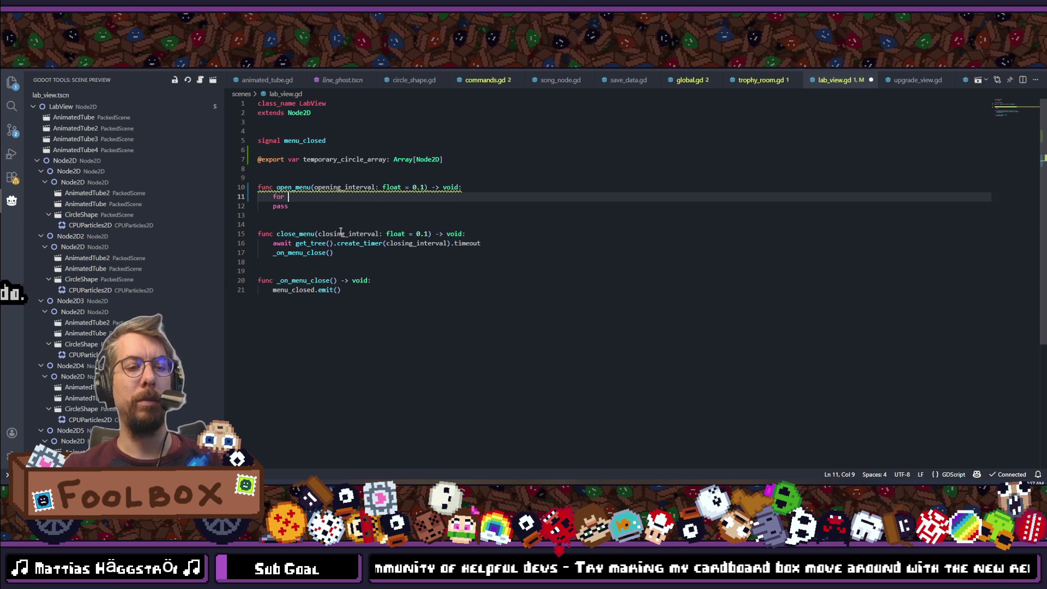
pyautogui.write('temporar')
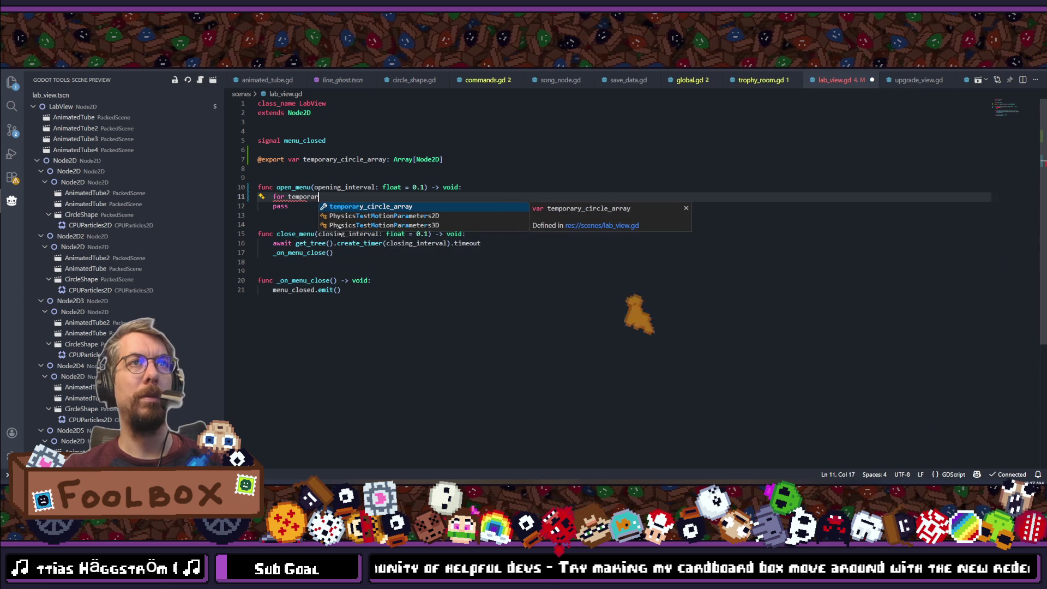
pyautogui.write('y_circle in ')
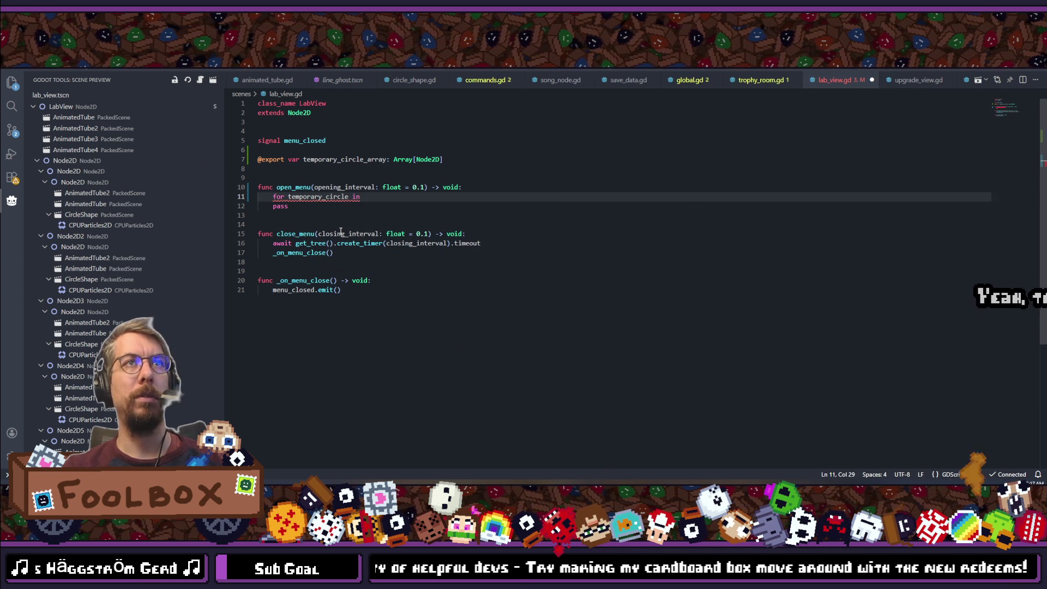
pyautogui.write('temporary_circle_array:')
pyautogui.press('Return')
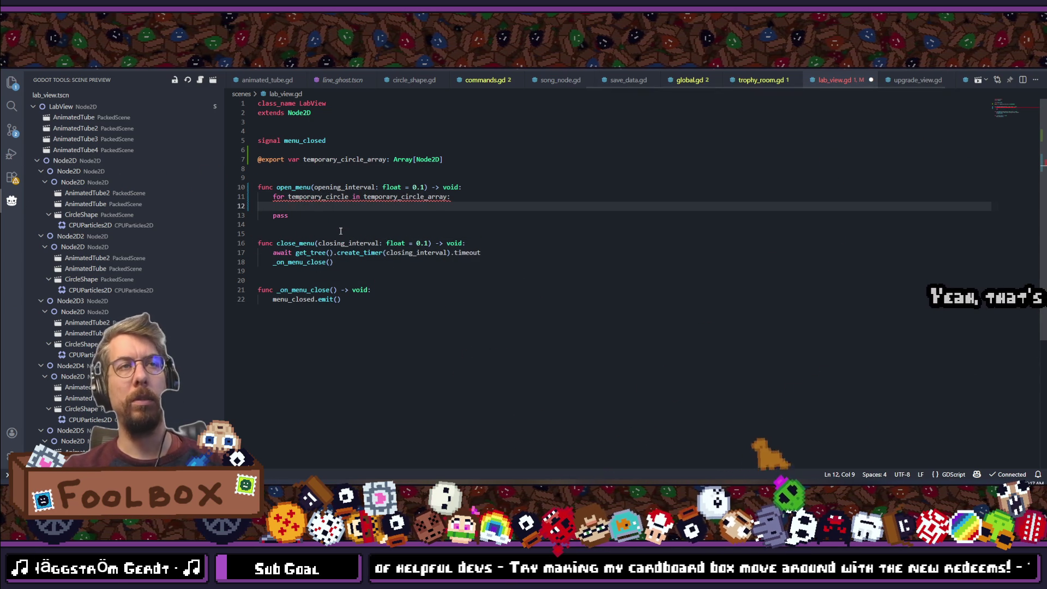
pyautogui.click(251, 215)
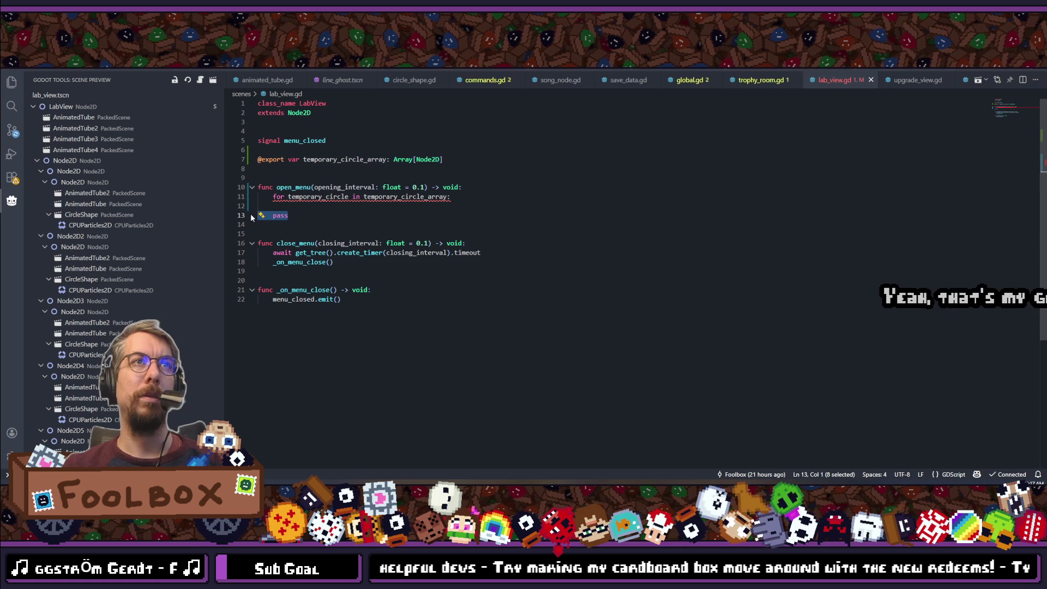
pyautogui.press('BackSpace')
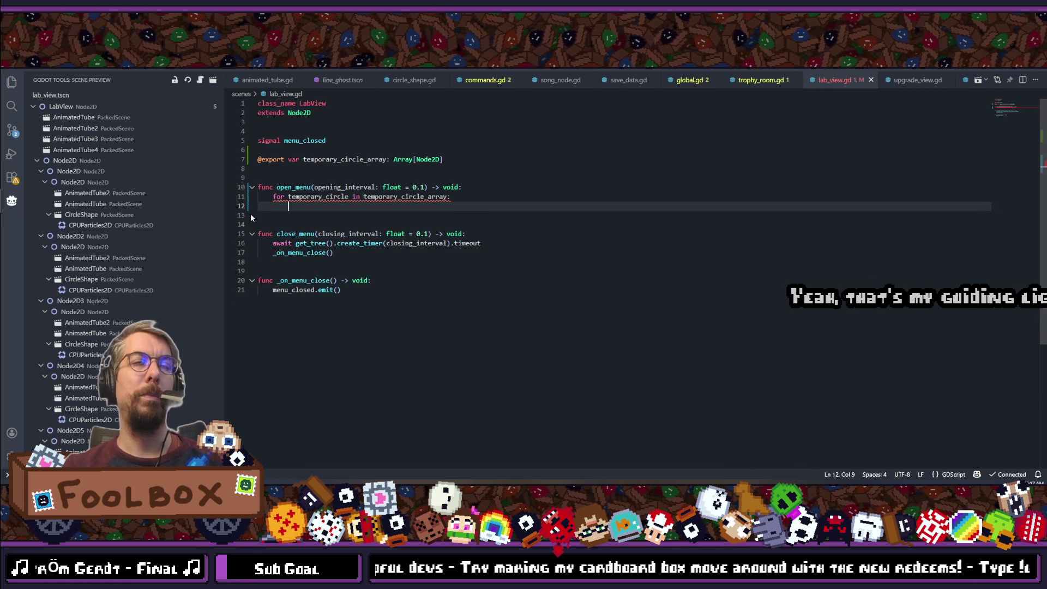
pyautogui.write('var tween')
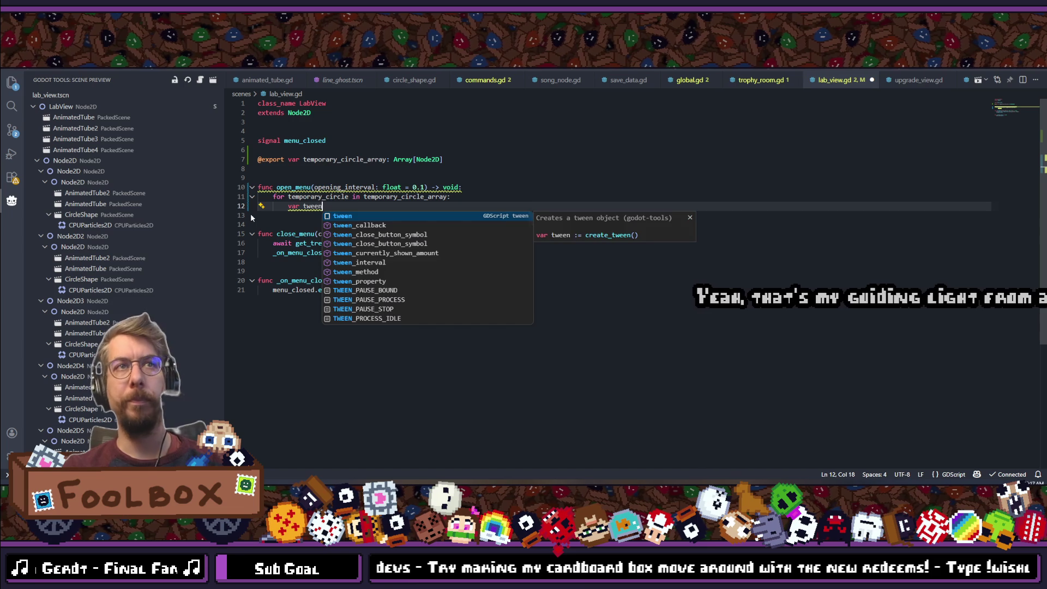
pyautogui.write(' = c')
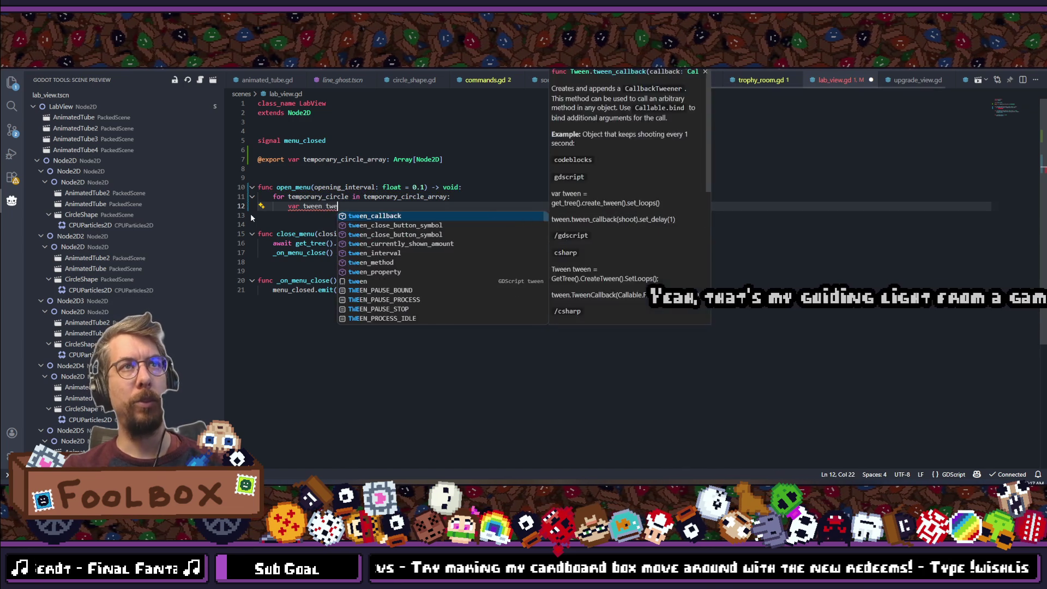
pyautogui.write('rea')
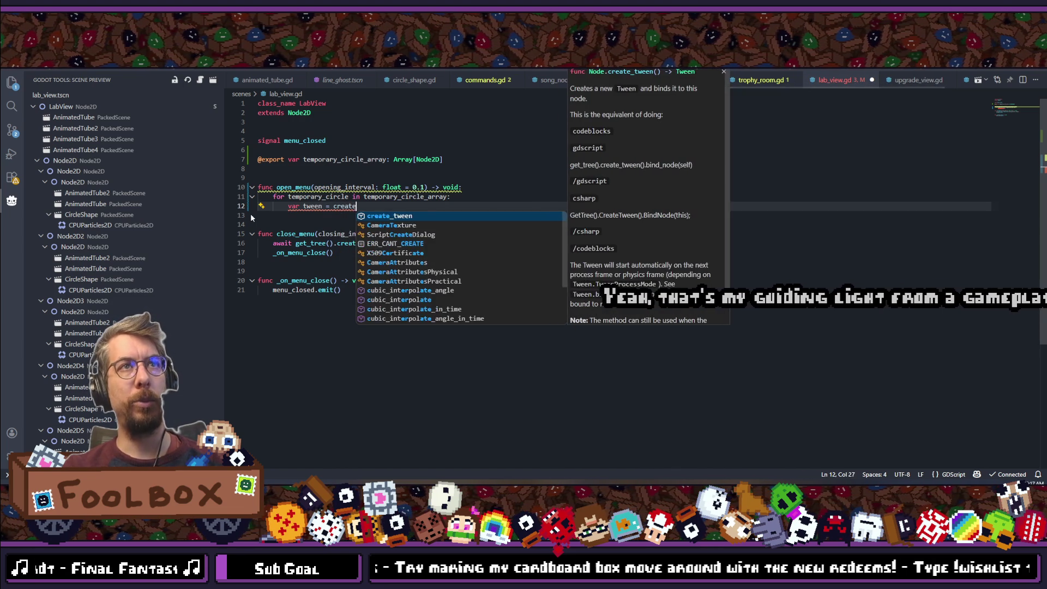
# Add create_tween() and start tween.tween_property(temporary_circle, "rotation_degrees", …), then switch to Godot.
pyautogui.press('Return')
pyautogui.press('Return')
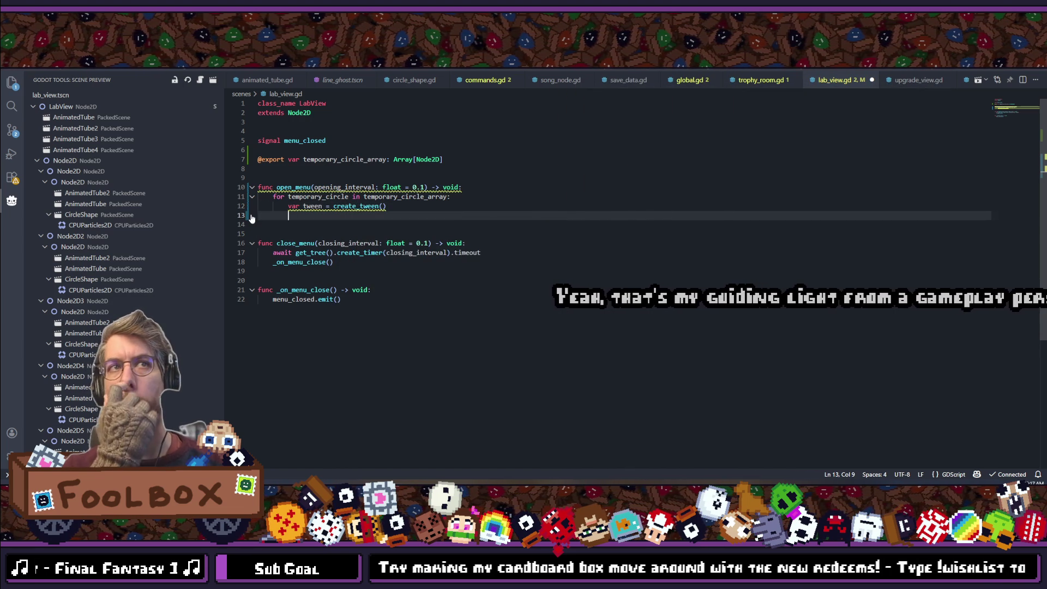
pyautogui.write('tween. ')
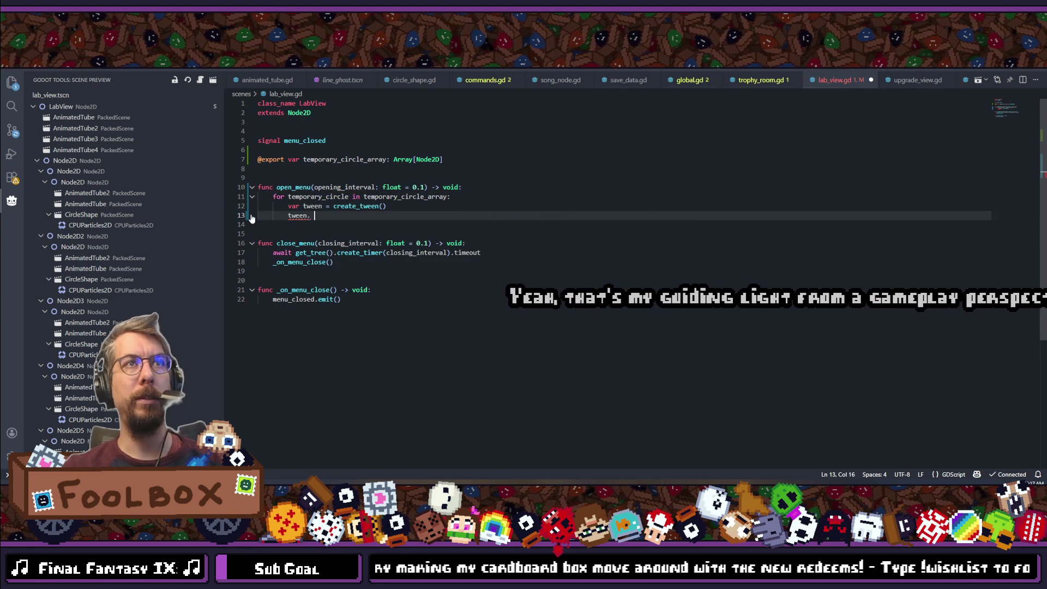
pyautogui.write('pro')
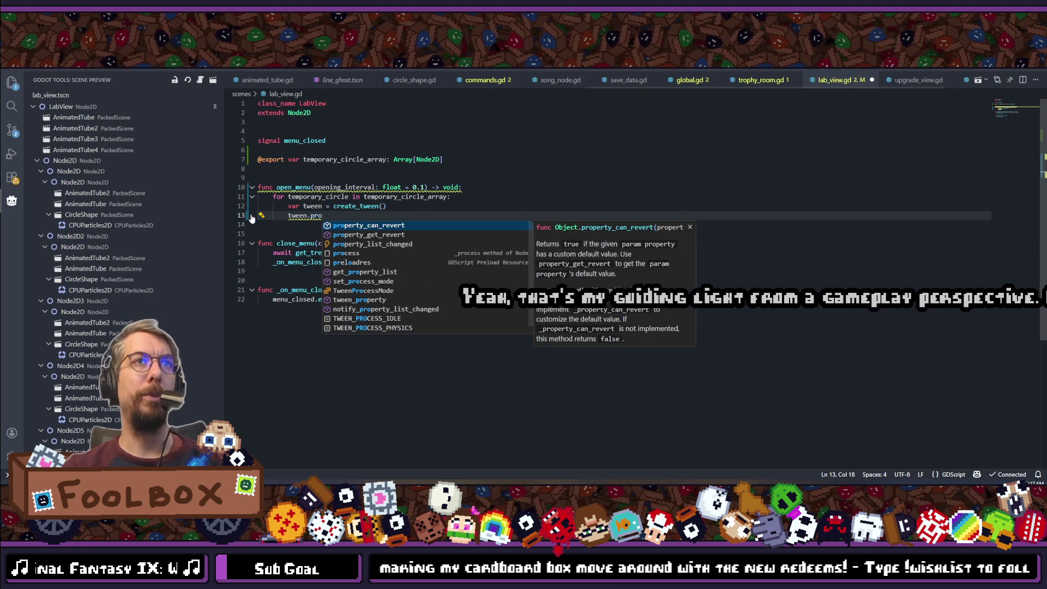
pyautogui.write('perty')
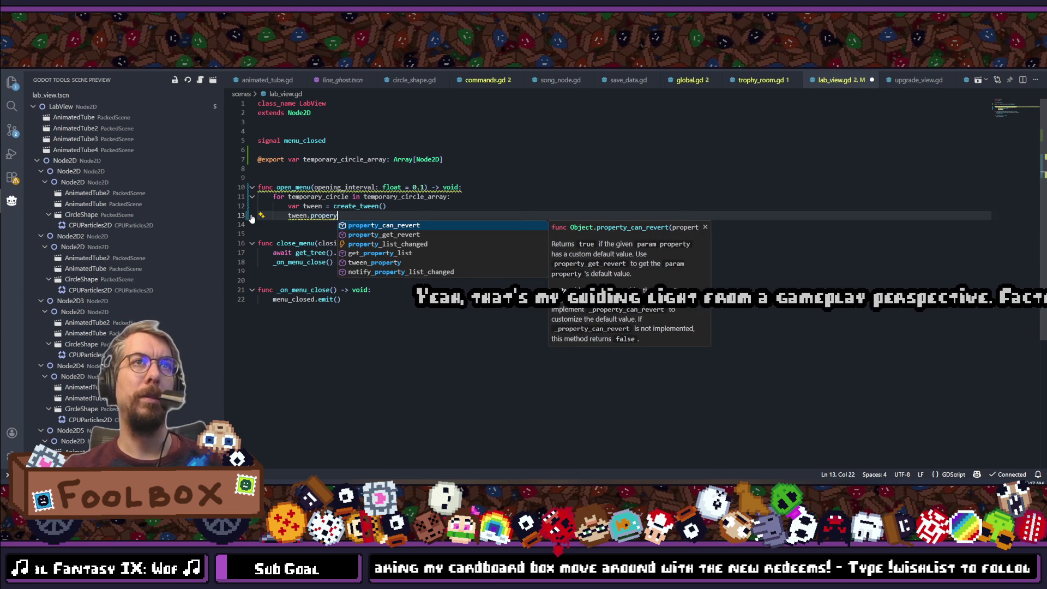
pyautogui.press('Down')
pyautogui.press('Down')
pyautogui.press('Down')
pyautogui.press('Return')
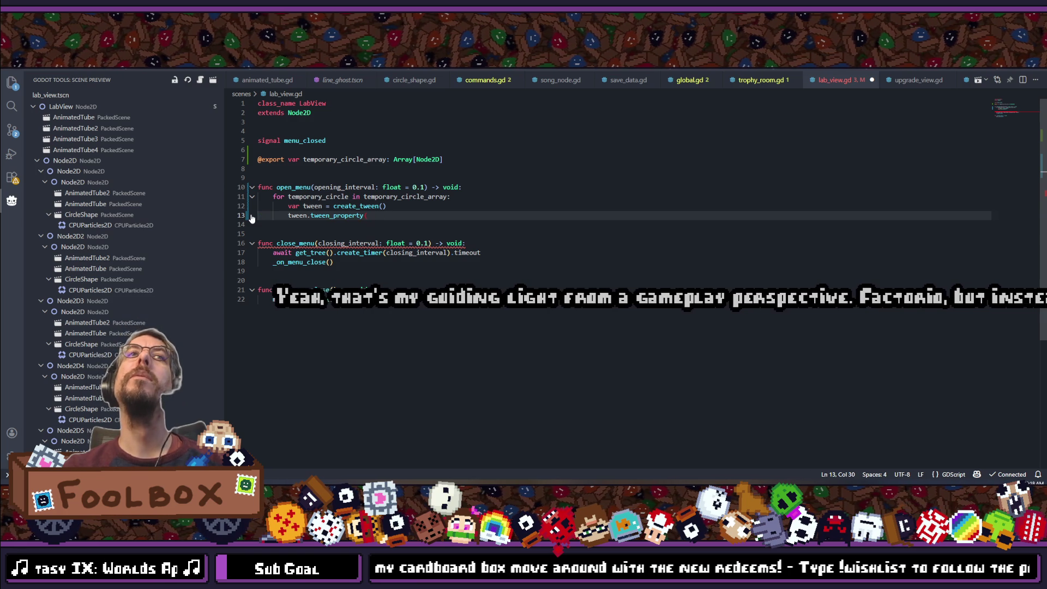
pyautogui.write('tempo')
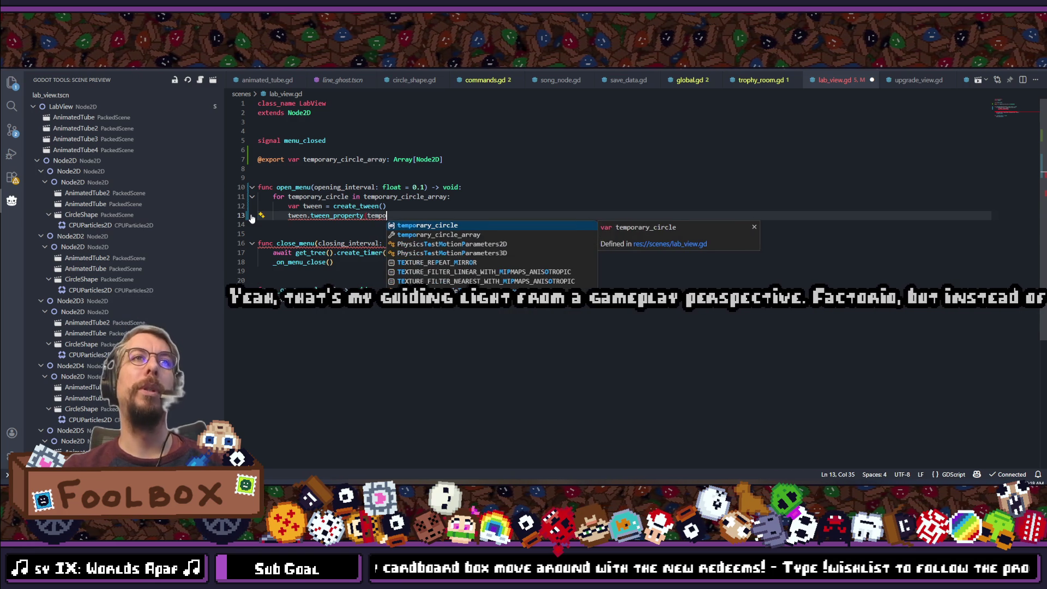
pyautogui.write('rary_circle, "roation')
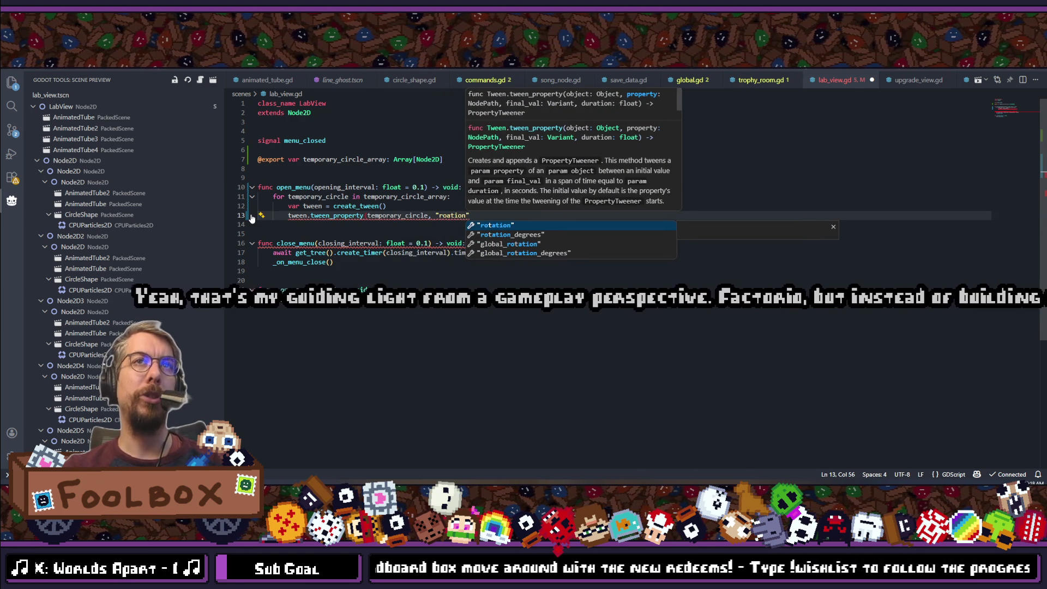
pyautogui.press('Down')
pyautogui.press('Return')
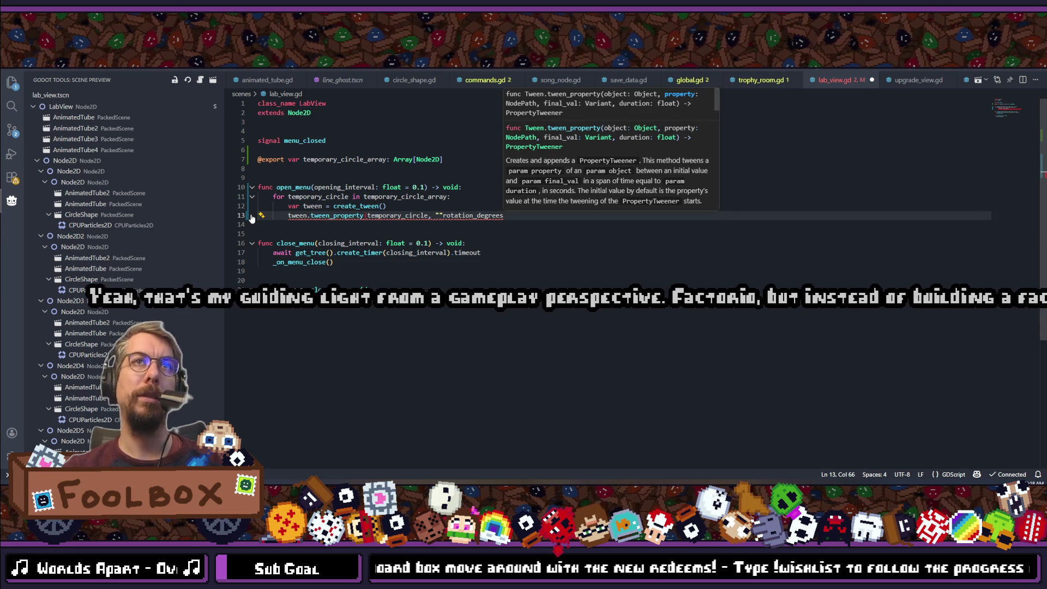
pyautogui.press('BackSpace')
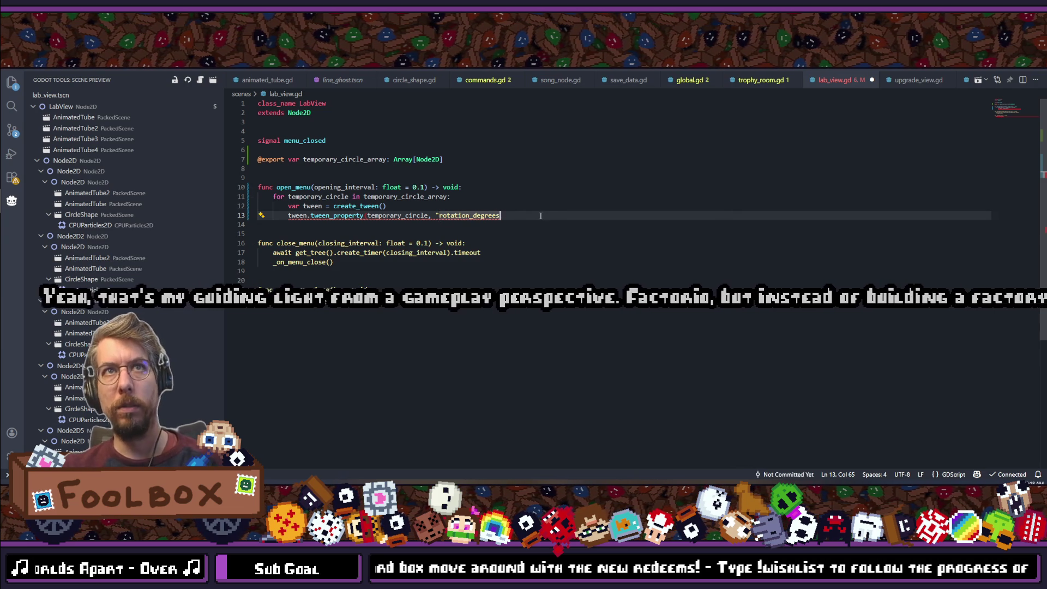
pyautogui.write('"')
pyautogui.hotkey('ctrl', 'space')
pyautogui.write(',')
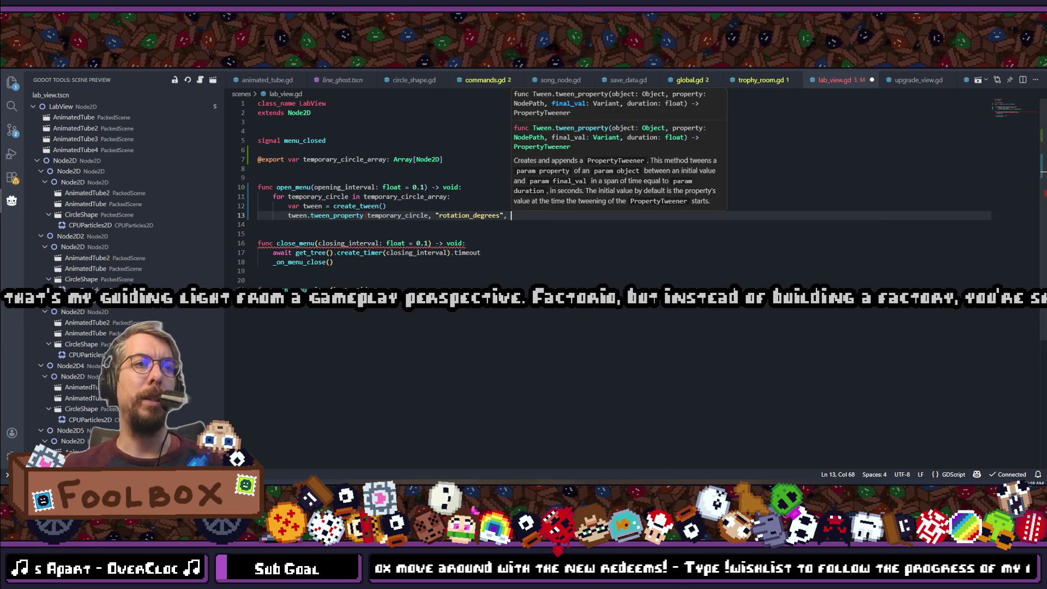
pyautogui.hotkey('alt', 'Tab')
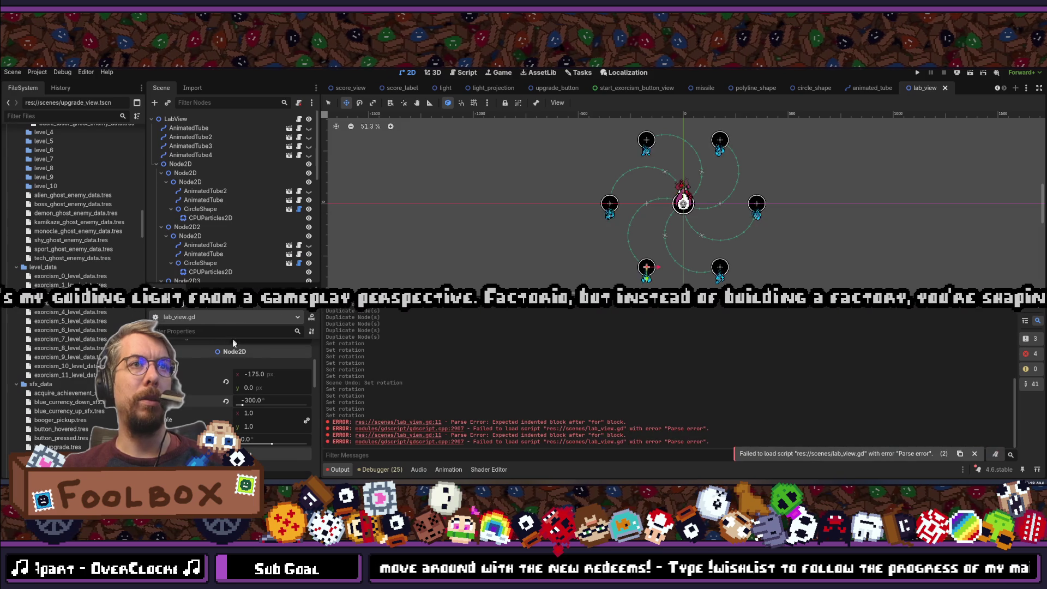
# Preview the child Node2D at 180° rotation, undo it, and return to the script.
pyautogui.click(185, 173)
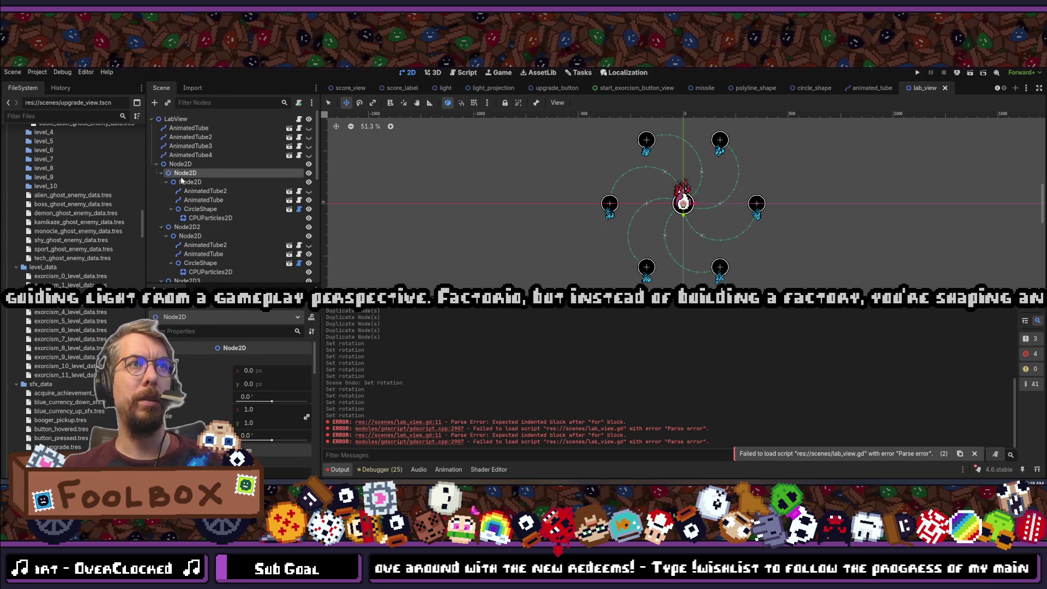
pyautogui.click(182, 182)
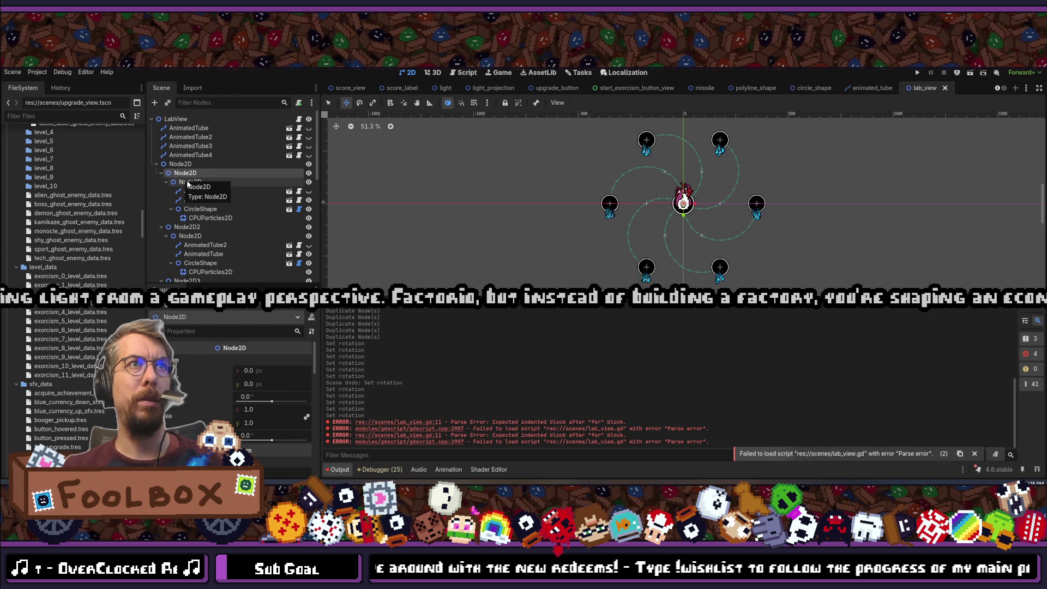
pyautogui.click(266, 397)
pyautogui.write('180')
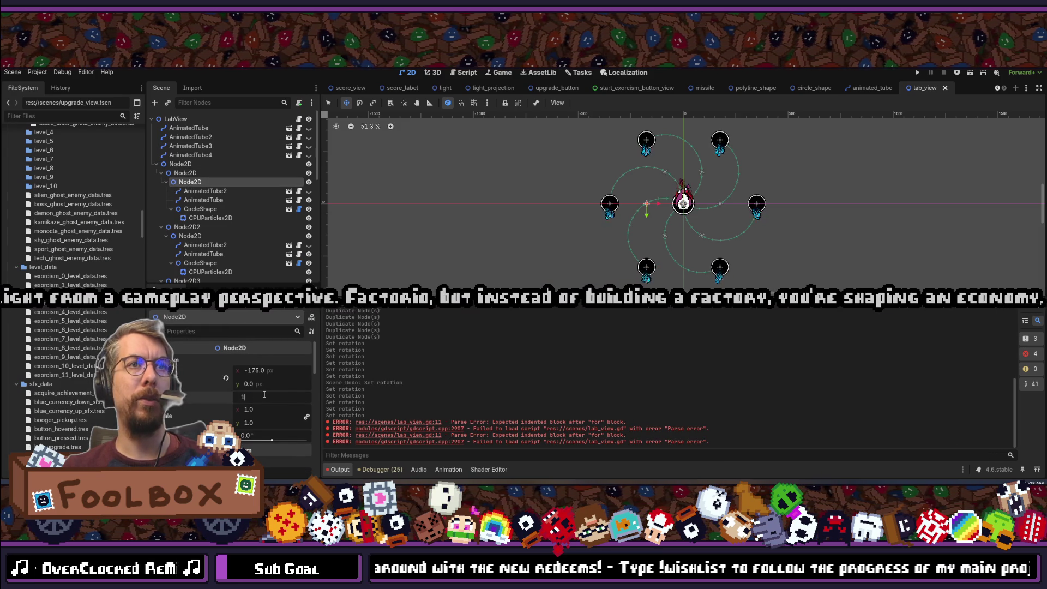
pyautogui.press('Return')
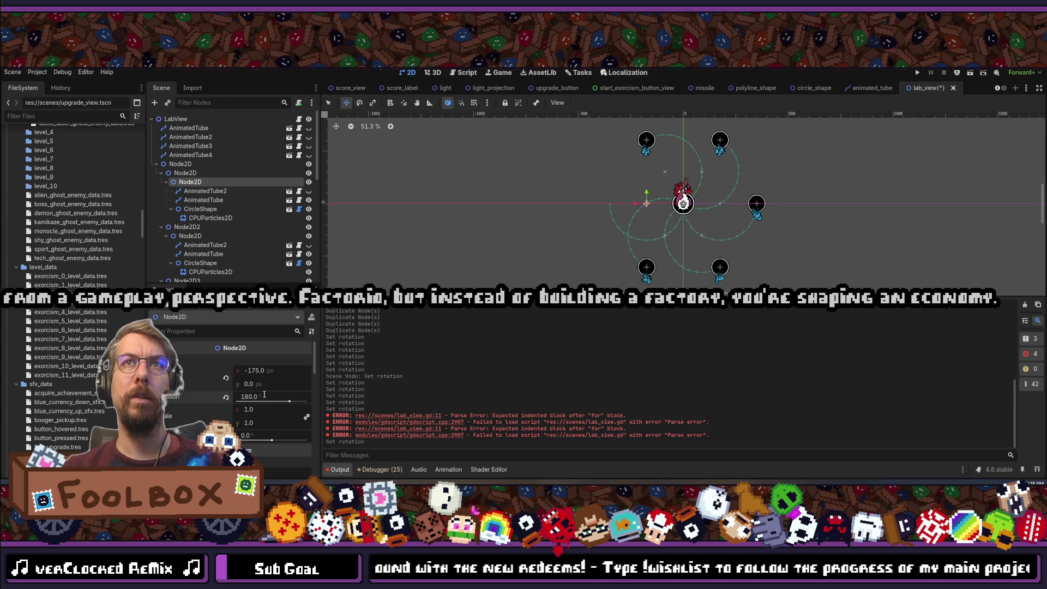
pyautogui.hotkey('ctrl', 'z')
pyautogui.hotkey('alt', 'Tab')
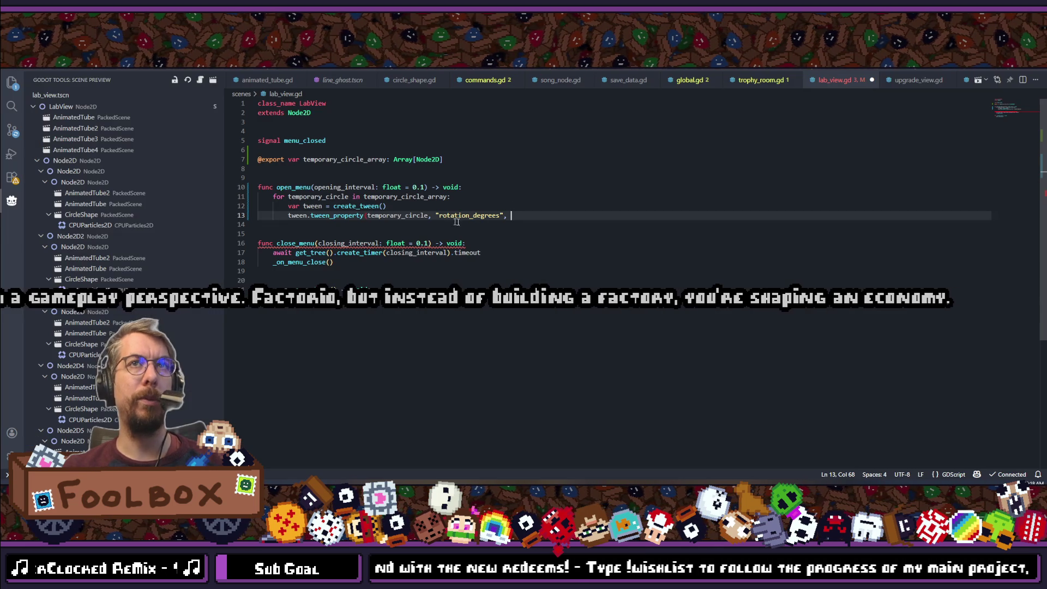
# Complete the tween_property call with 0.0, 1.0 and .from(180.0).
pyautogui.write('0.0')
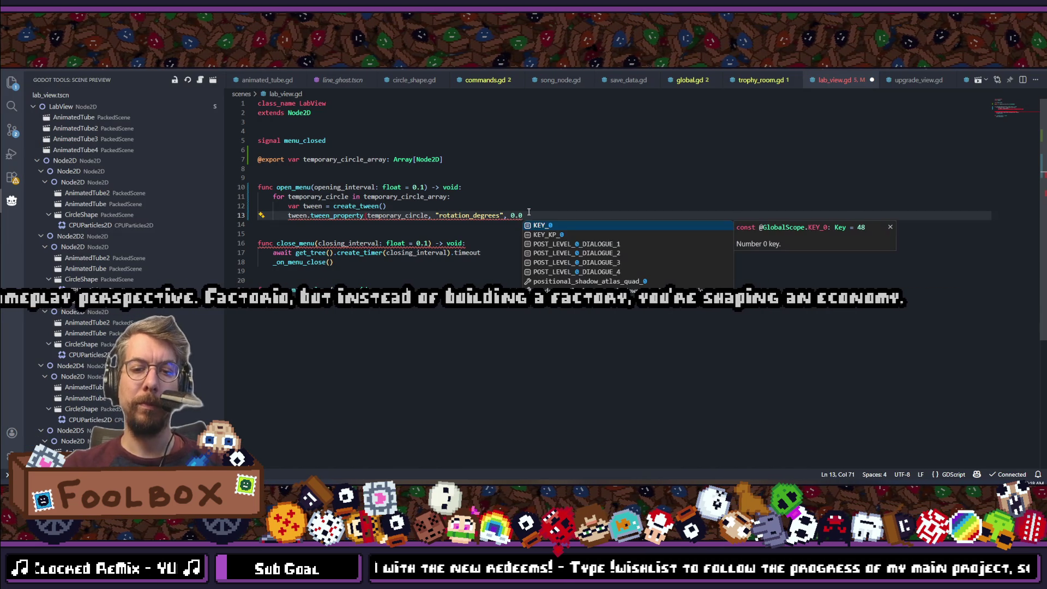
pyautogui.write(', 1.0).from(180.0)')
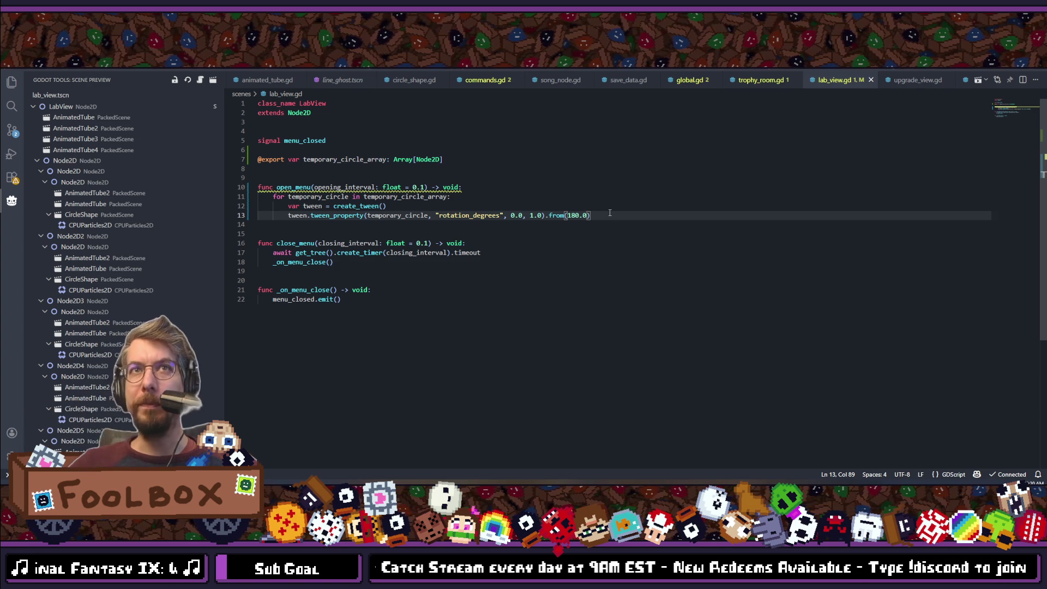
# Change the loop to iterate i over temporary_circle_array.size().
pyautogui.moveTo(610, 214)
pyautogui.mouseDown()
pyautogui.moveTo(355, 196)
pyautogui.moveTo(290, 207)
pyautogui.mouseUp()
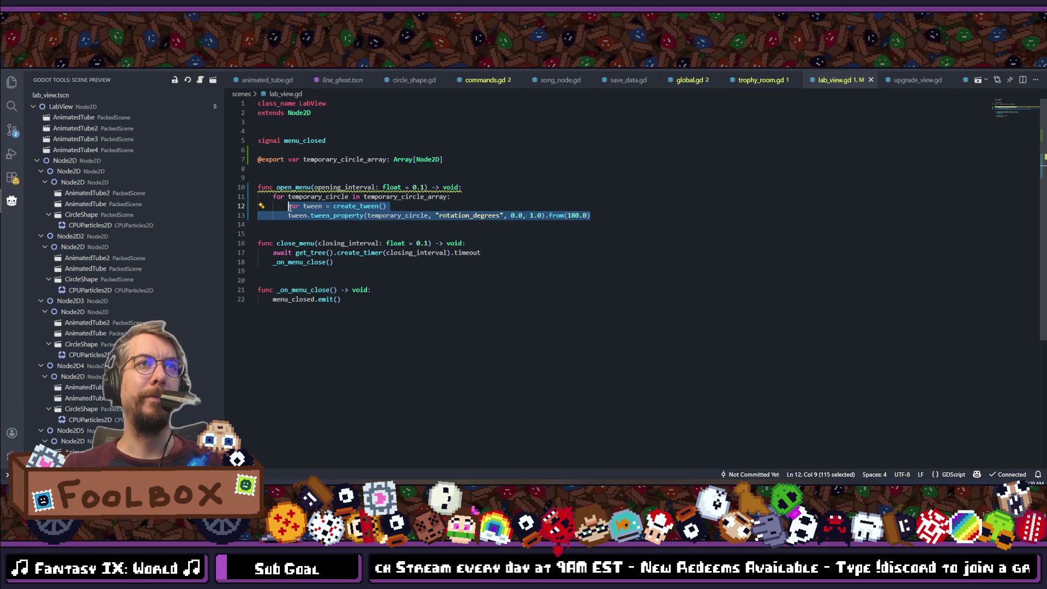
pyautogui.click(449, 200)
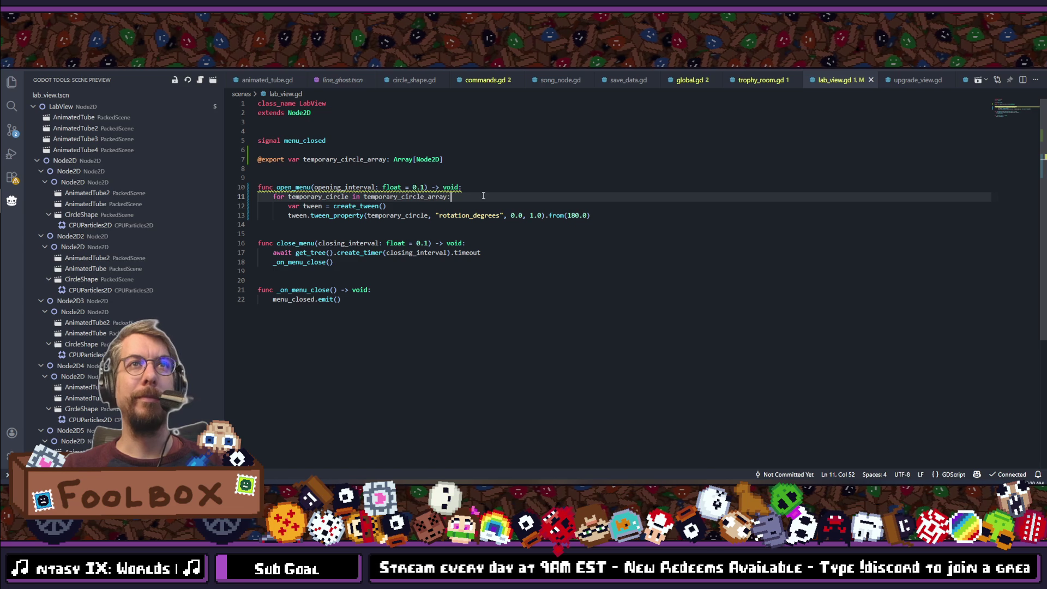
pyautogui.doubleClick(323, 196)
pyautogui.write('i')
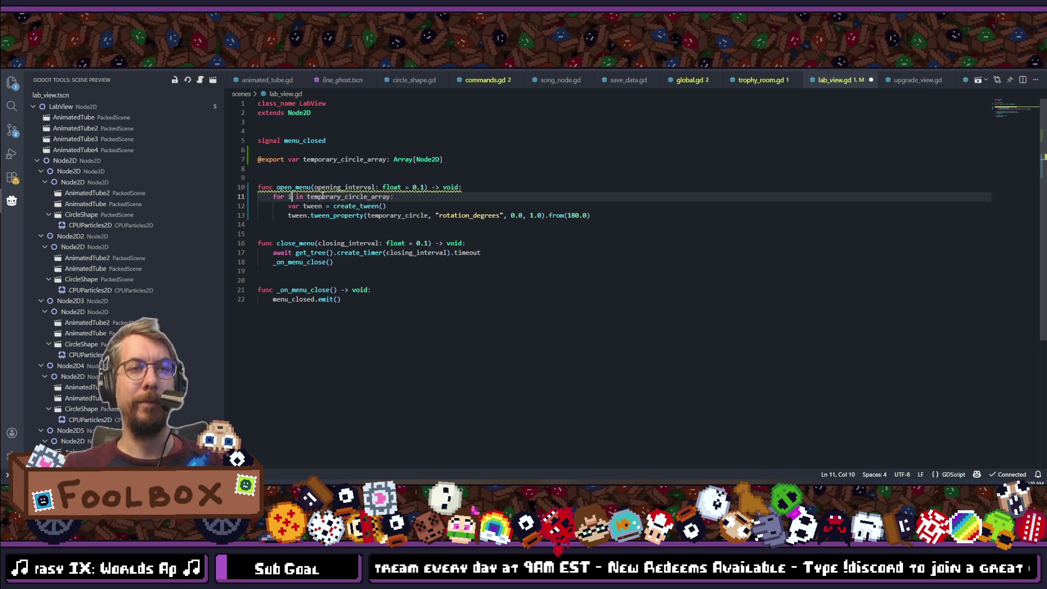
pyautogui.click(392, 197)
pyautogui.write('.size()')
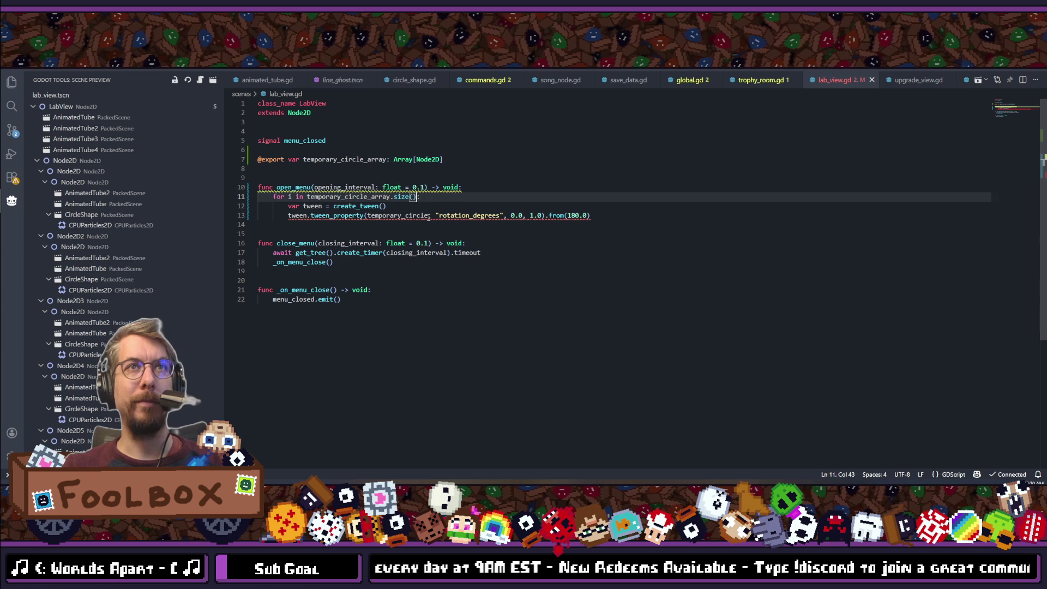
# Make the tween target temporary_circle_array[i], save, and start chaining .set_delay(.
pyautogui.moveTo(429, 218)
pyautogui.doubleClick(349, 196)
pyautogui.hotkey('ctrl', 'c')
pyautogui.doubleClick(417, 217)
pyautogui.hotkey('ctrl', 'v')
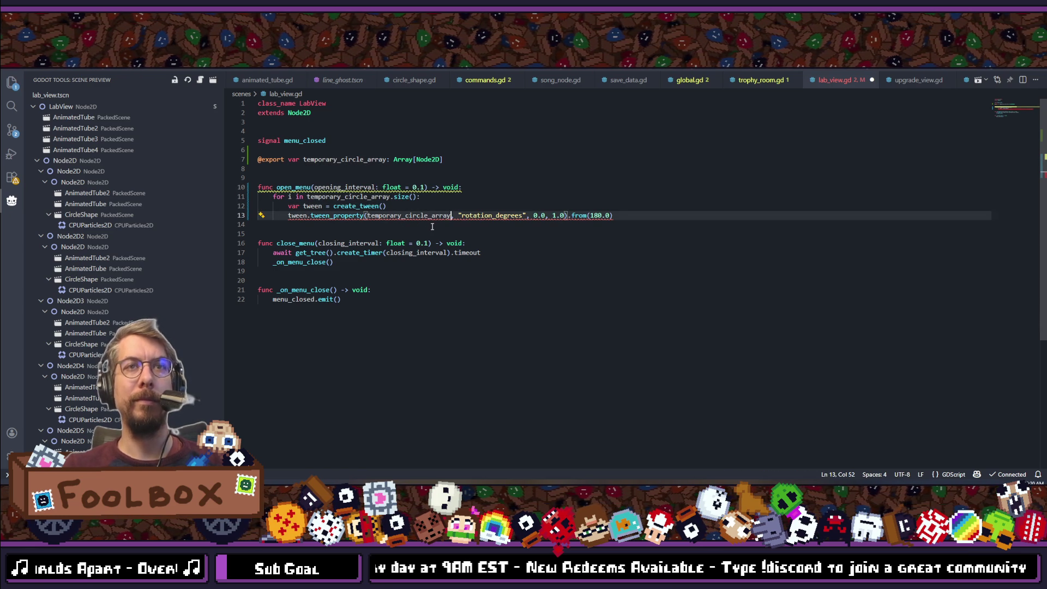
pyautogui.write('[i]')
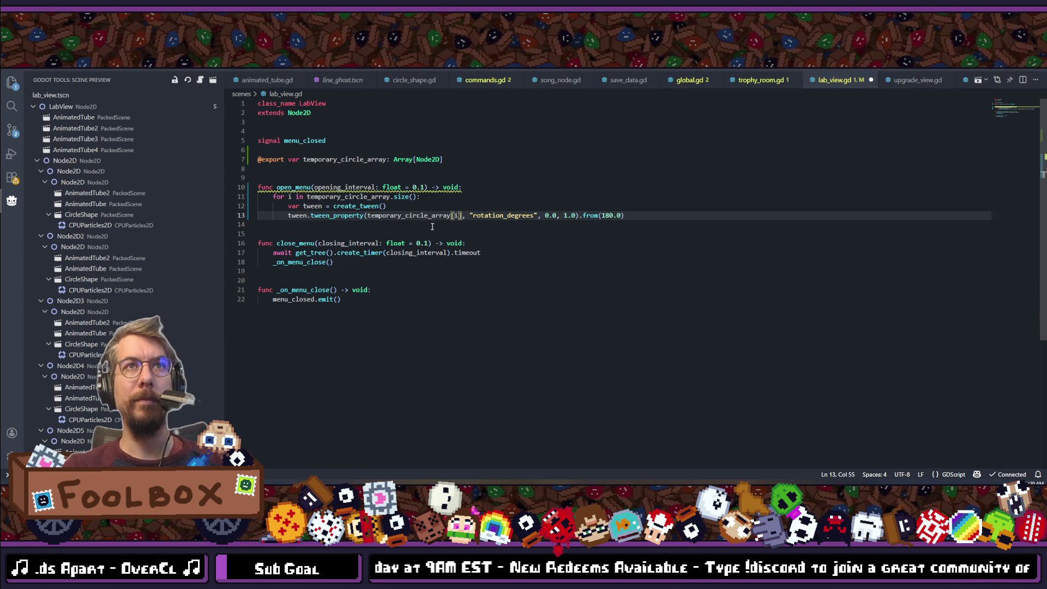
pyautogui.click(629, 215)
pyautogui.hotkey('ctrl', 's')
pyautogui.write('.set_delay(')
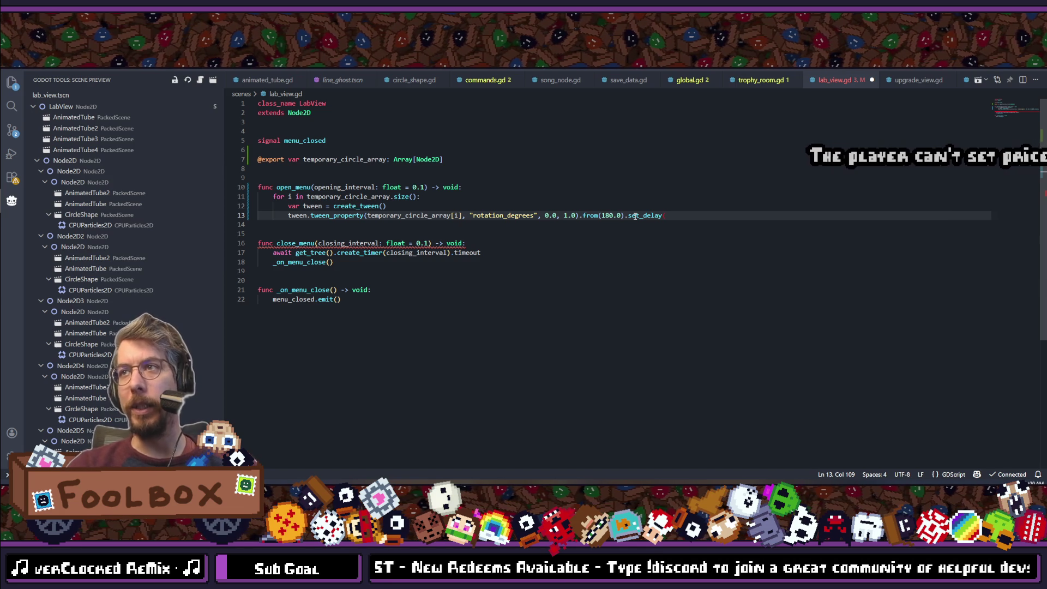
# Finish set_delay(i * 0.2) and copy the tween loop into close_menu.
pyautogui.write('i')
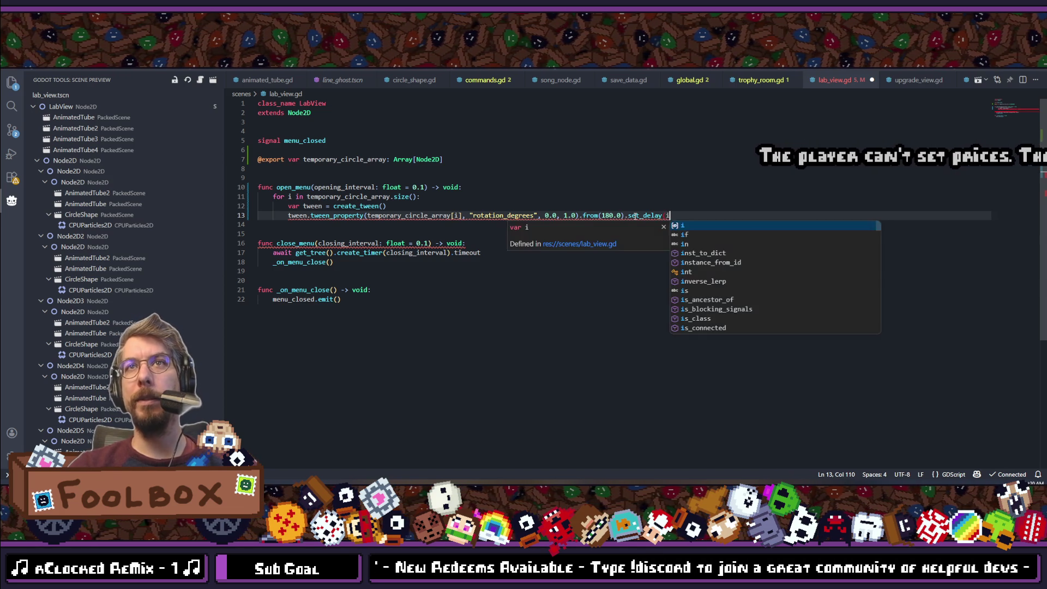
pyautogui.write(' * 0')
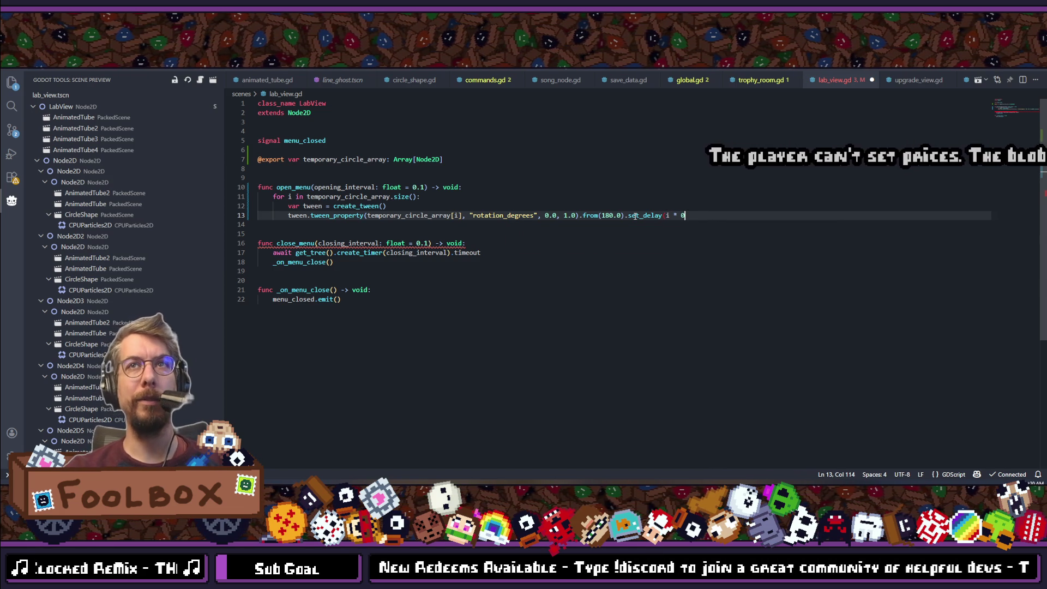
pyautogui.write('.2')
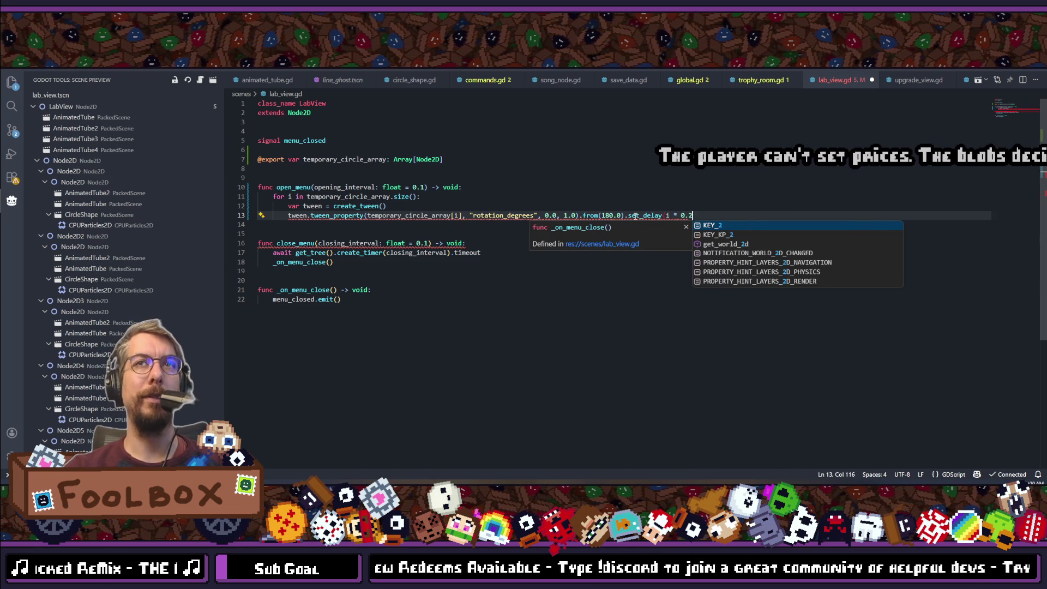
pyautogui.write(')')
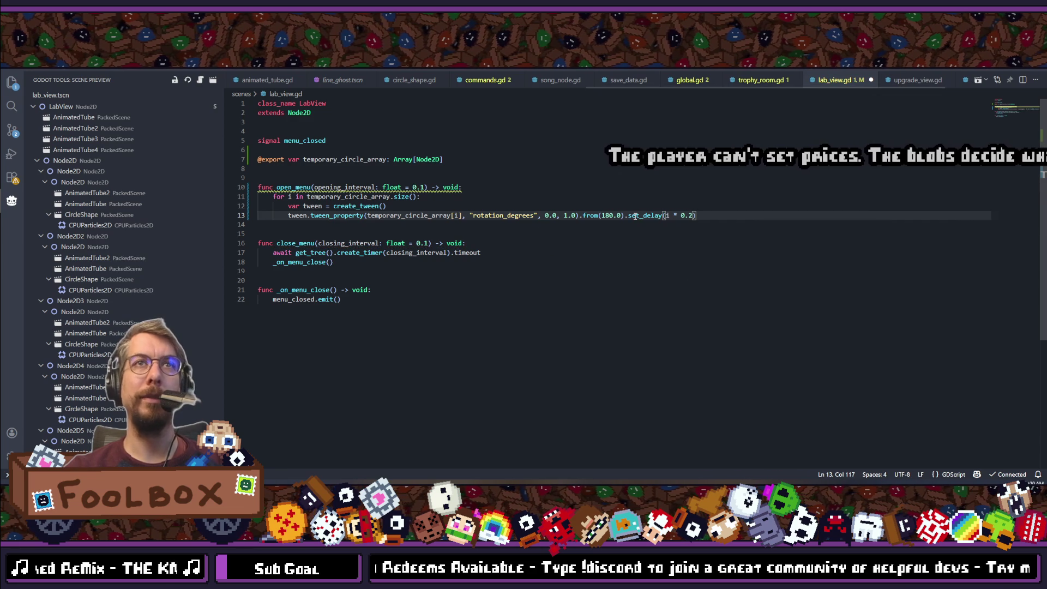
pyautogui.moveTo(714, 214)
pyautogui.mouseDown()
pyautogui.moveTo(305, 189)
pyautogui.moveTo(273, 196)
pyautogui.mouseUp()
pyautogui.hotkey('ctrl', 'c')
pyautogui.click(491, 245)
pyautogui.press('Return')
pyautogui.hotkey('ctrl', 'v')
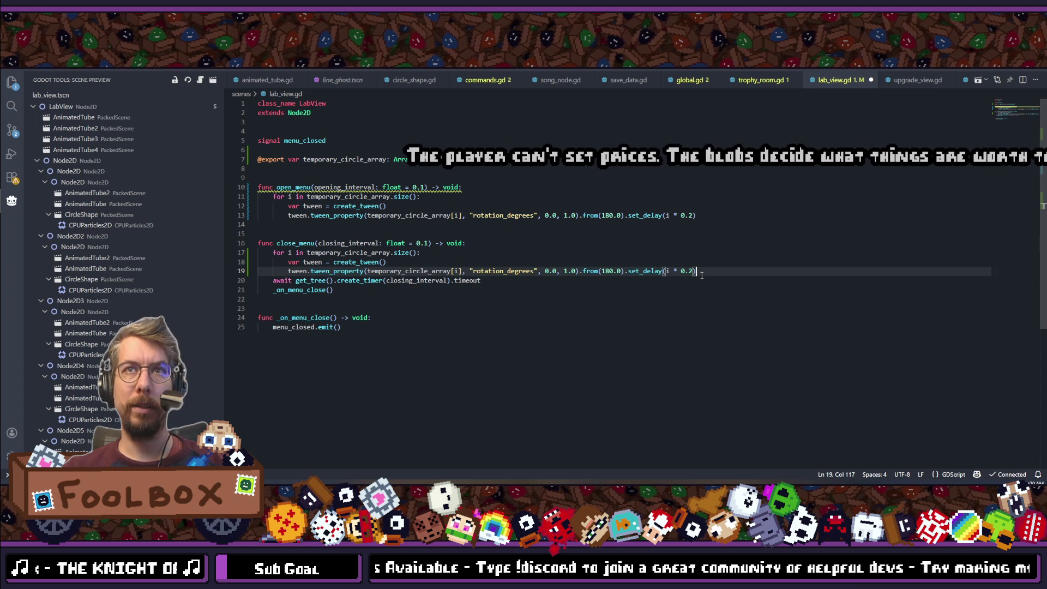
# Make line 19's tween rotate to 180.0, starting from 0.0.
pyautogui.doubleClick(547, 272)
pyautogui.write('180')
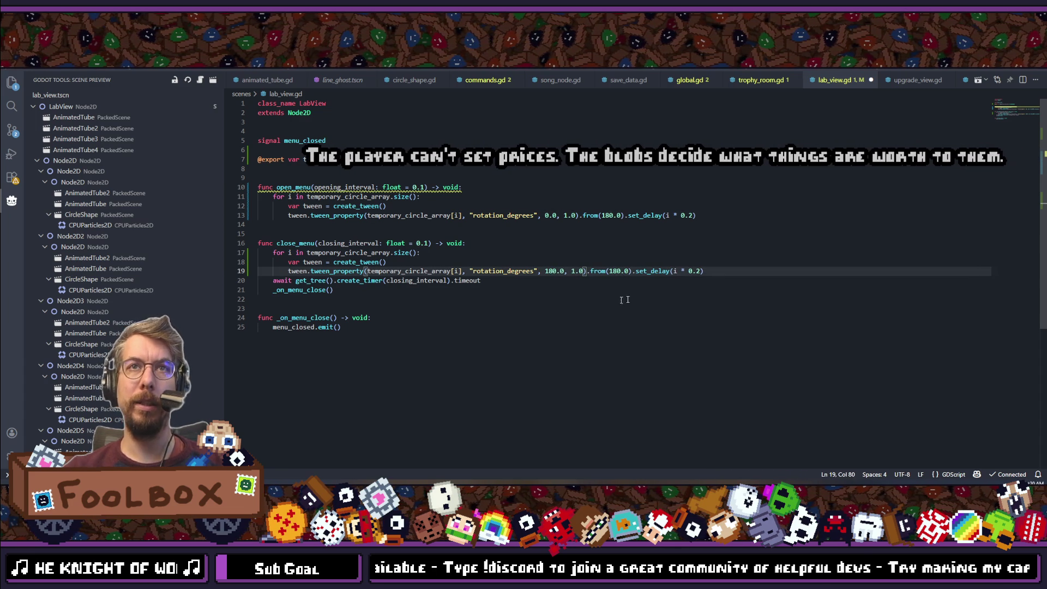
pyautogui.doubleClick(612, 271)
pyautogui.write('0')
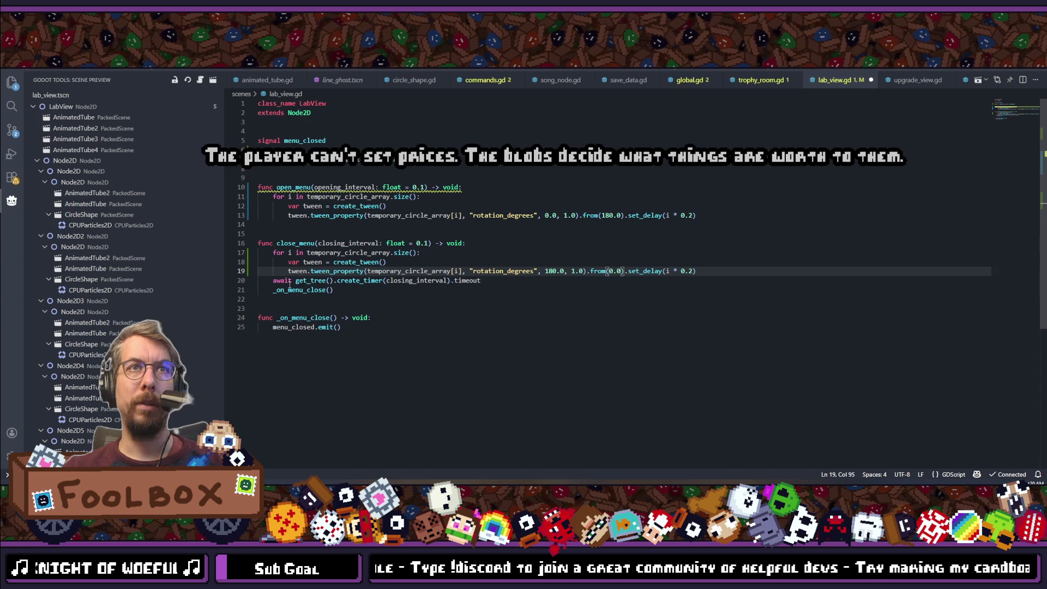
# Add an if check on the arm index in the close_menu loop and move the await line into it.
pyautogui.click(778, 278)
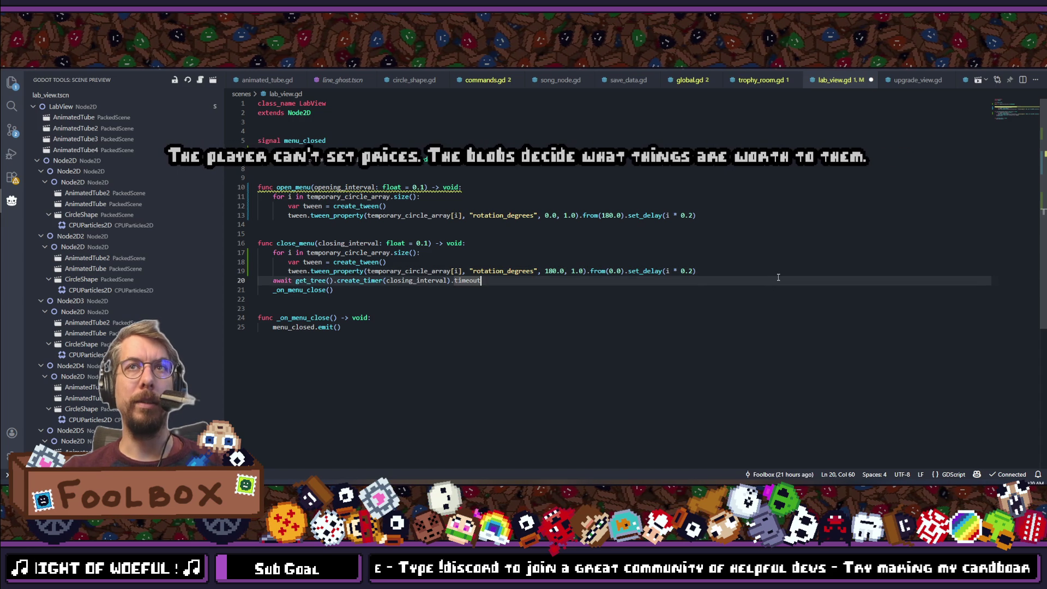
pyautogui.click(716, 275)
pyautogui.press('Return')
pyautogui.write('if')
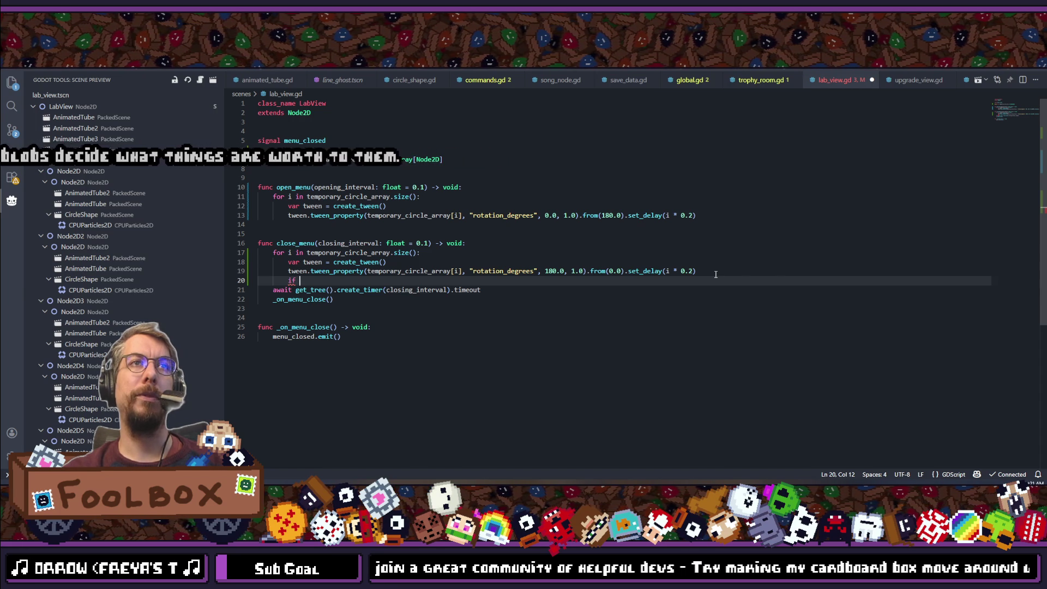
pyautogui.write('i == ')
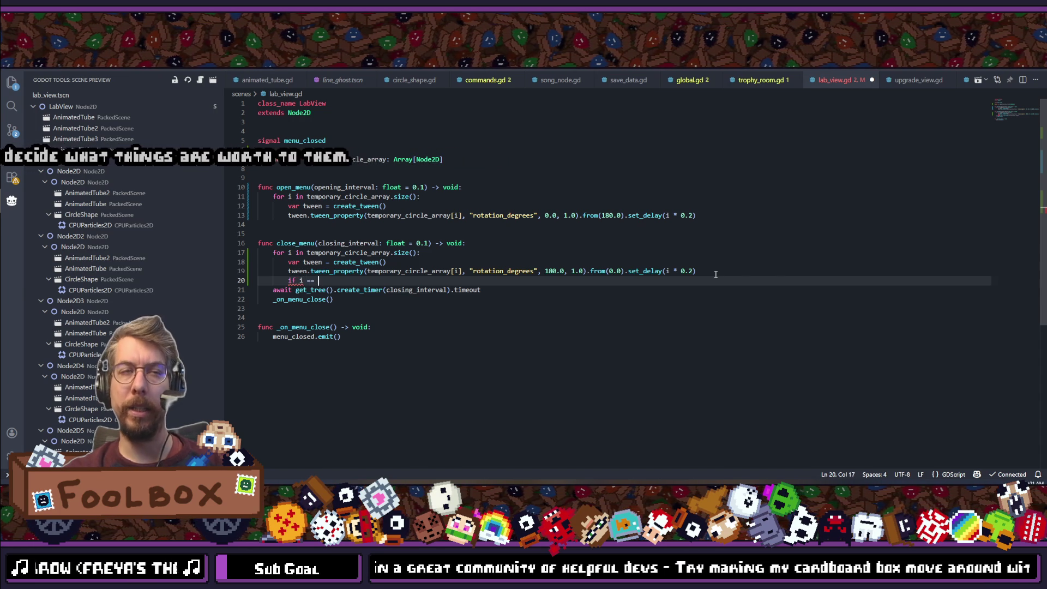
pyautogui.write('4:')
pyautogui.press('Return')
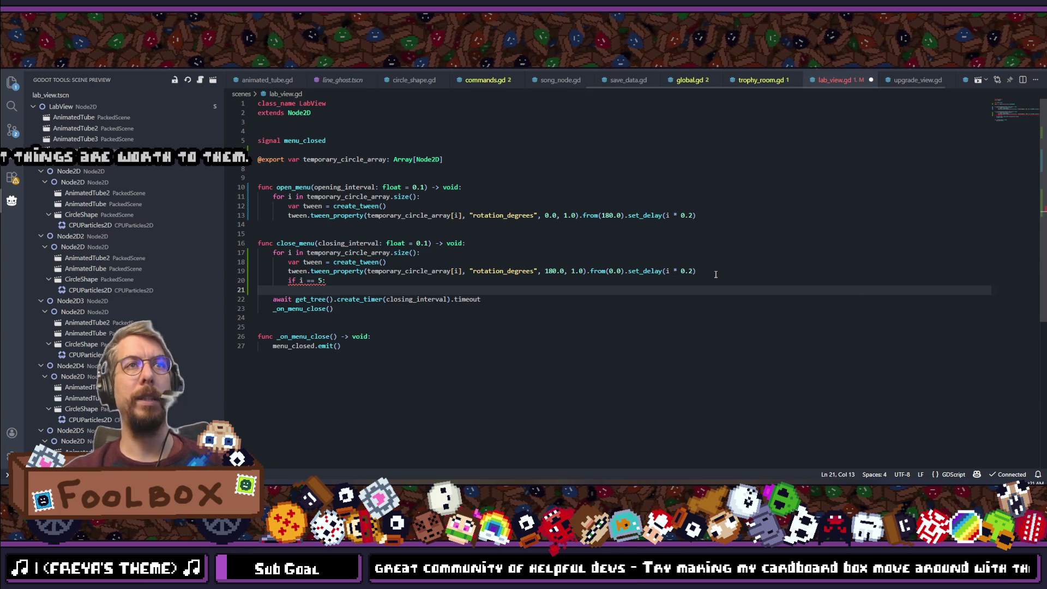
pyautogui.press('Delete')
pyautogui.press('Delete')
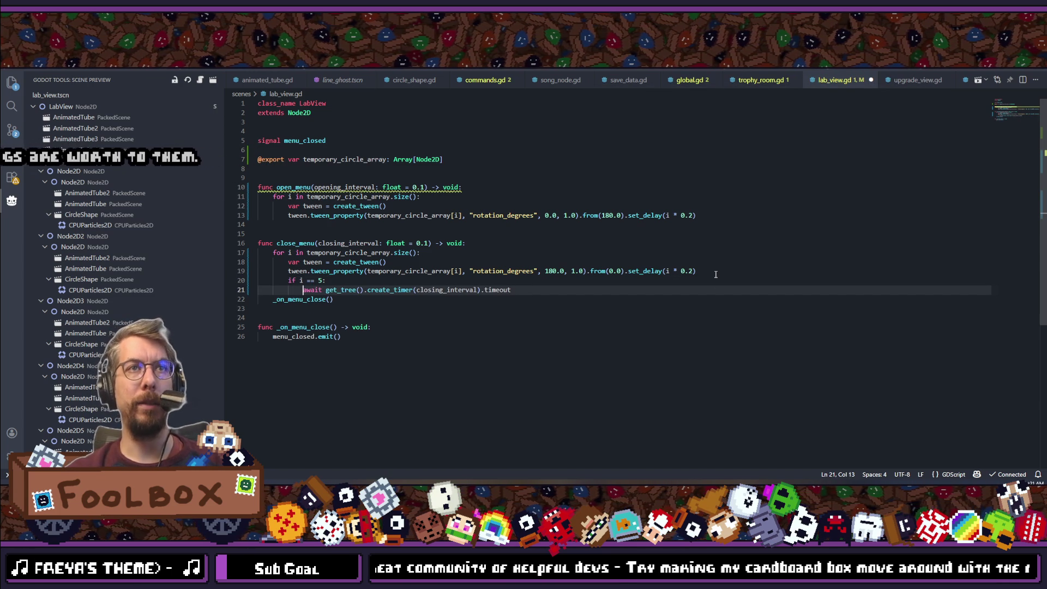
# Replace the timer-based wait with 'await tween.finished' and save the script.
pyautogui.doubleClick(297, 271)
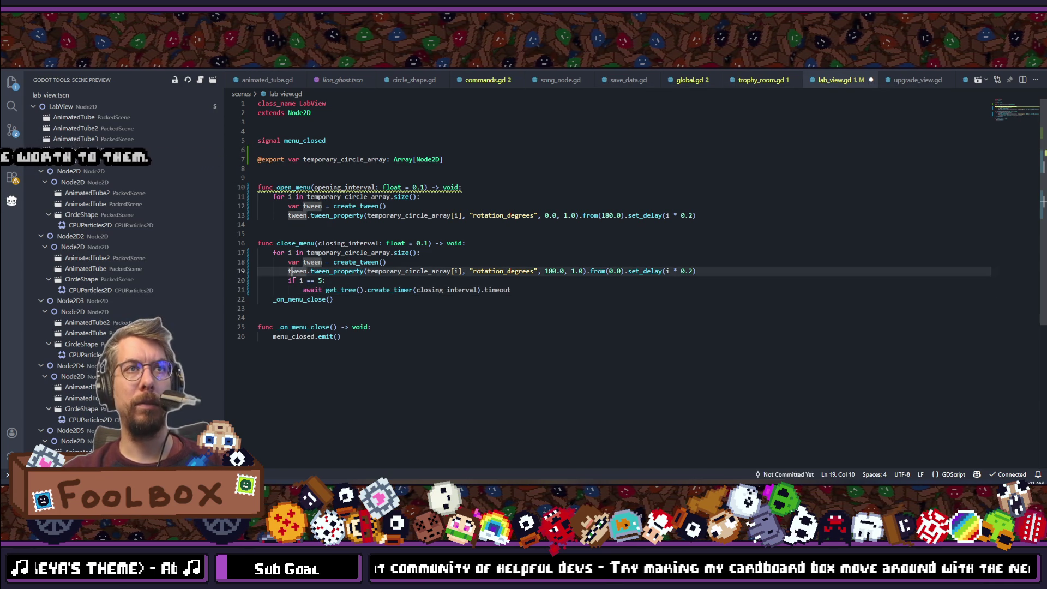
pyautogui.click(383, 290)
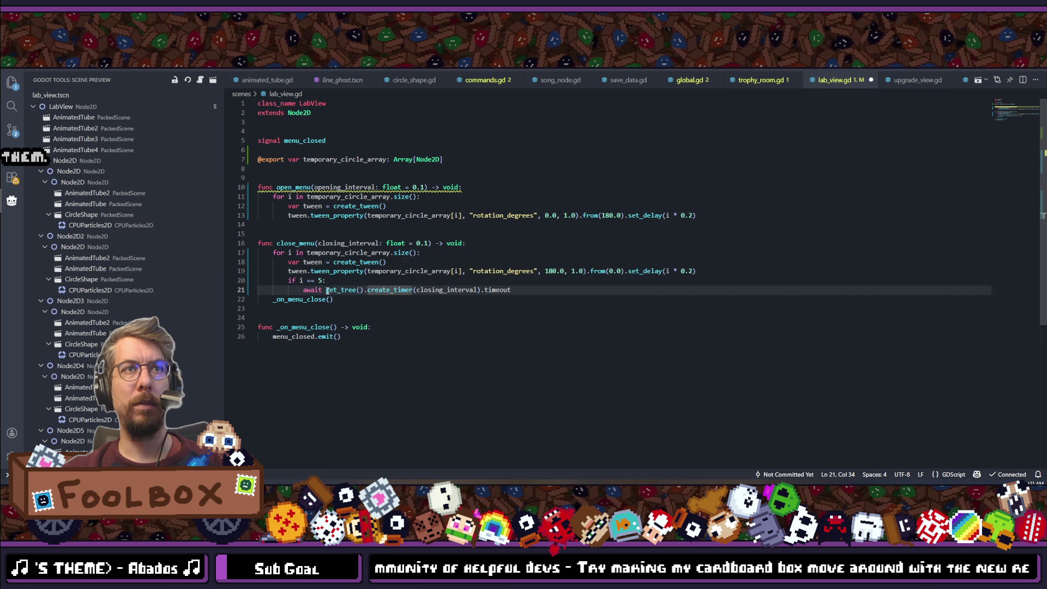
pyautogui.moveTo(326, 290); pyautogui.dragTo(537, 290)
pyautogui.write('tween.')
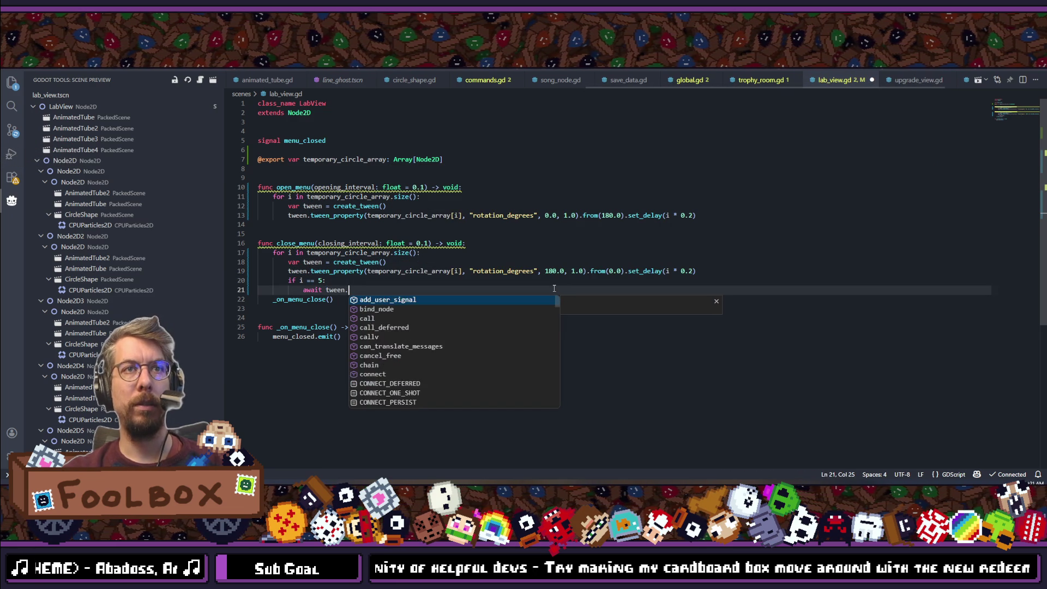
pyautogui.write('call')
pyautogui.press('BackSpace')
pyautogui.press('BackSpace')
pyautogui.press('BackSpace')
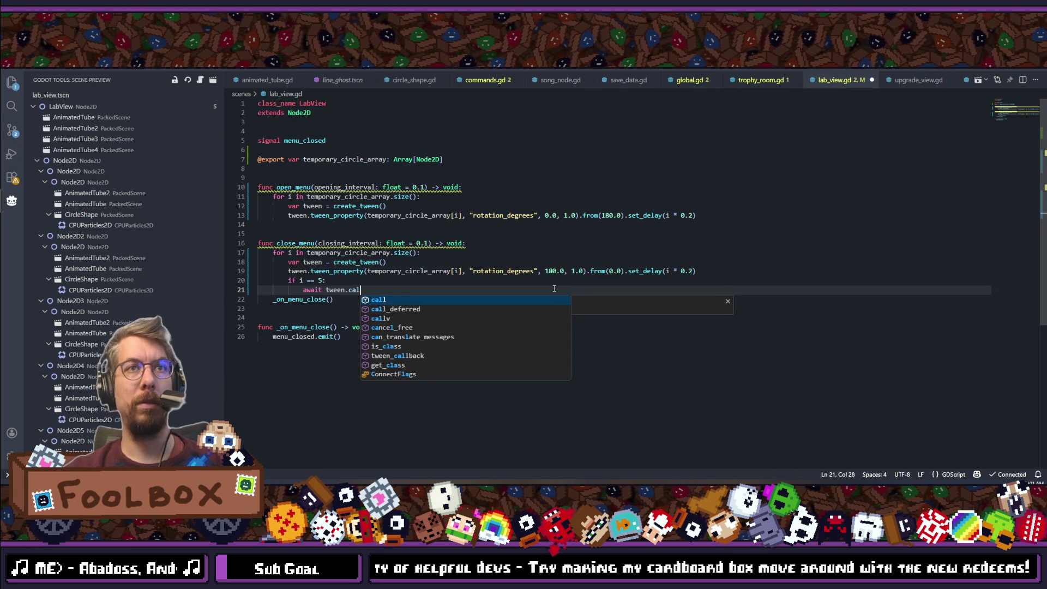
pyautogui.write('t')
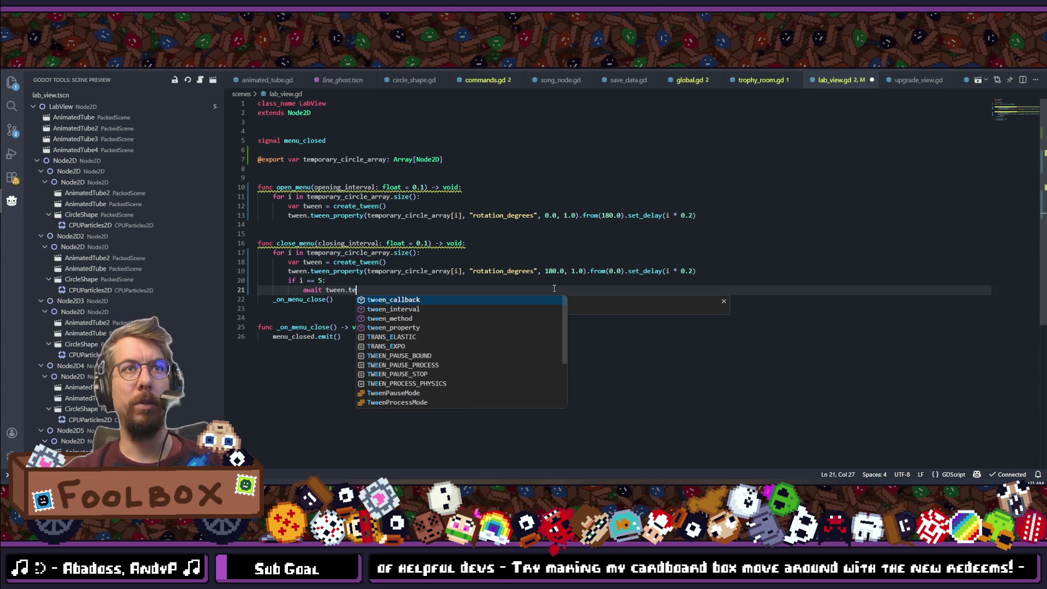
pyautogui.press('BackSpace')
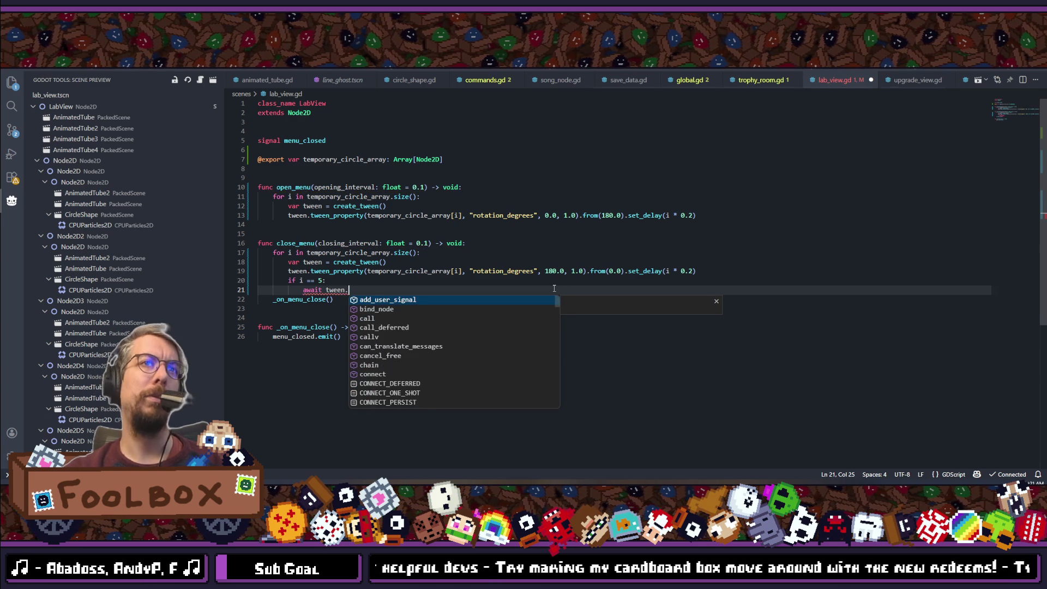
pyautogui.write('fin')
pyautogui.press('Return')
pyautogui.hotkey('ctrl', 's')
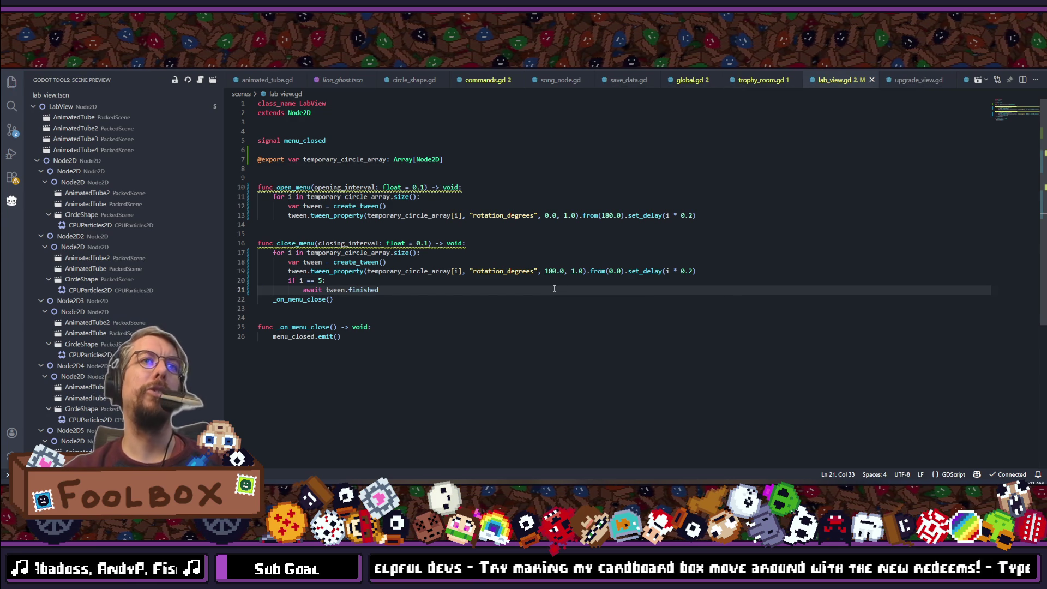
pyautogui.click(317, 244)
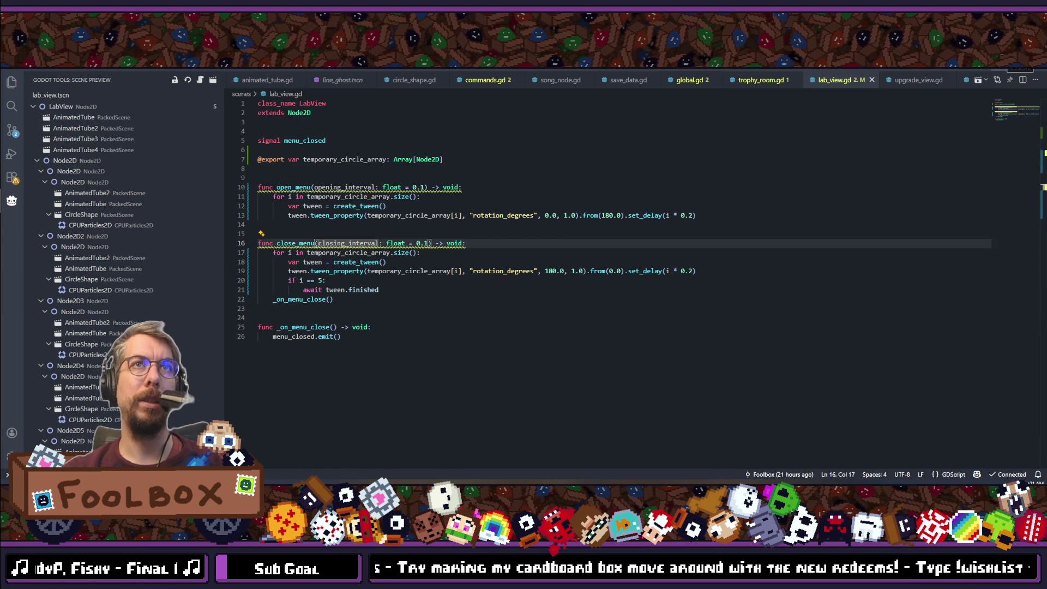
pyautogui.hotkey('alt', 'Tab')
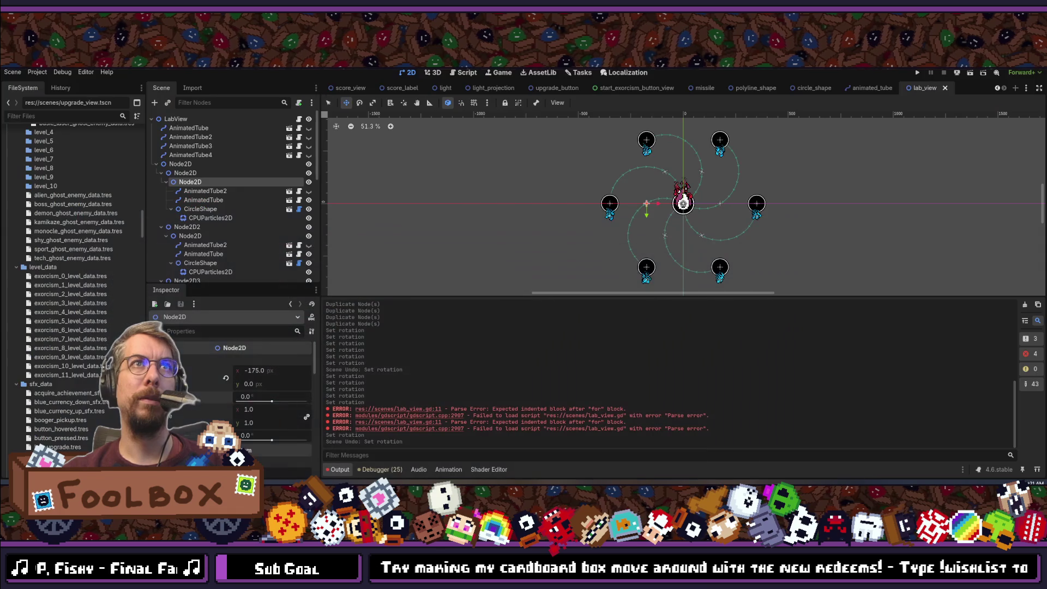
# Select several arm Node2D nodes, then return to the LabView root.
pyautogui.click(180, 119)
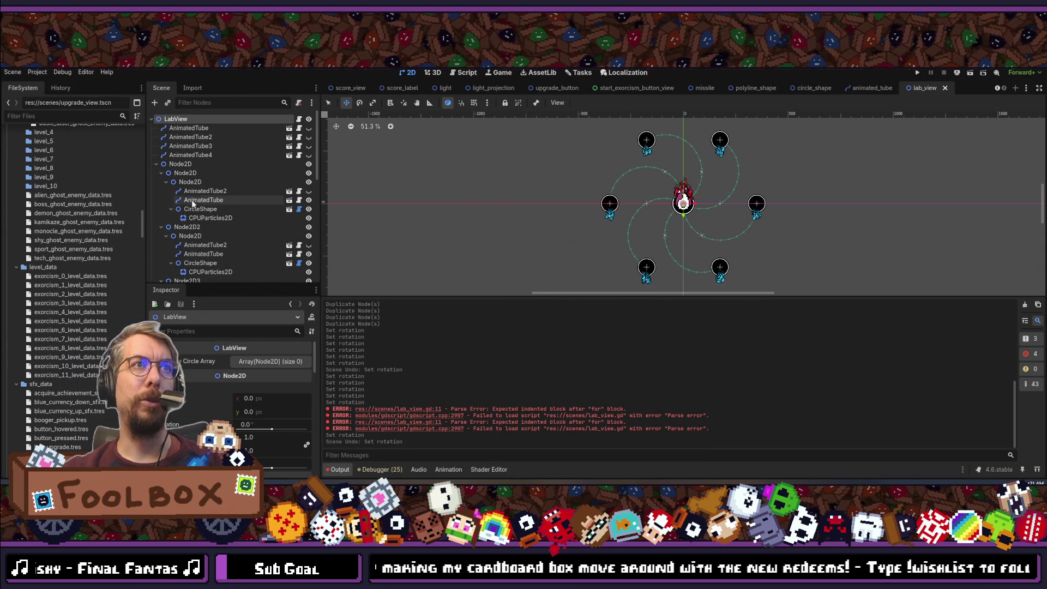
pyautogui.click(189, 183)
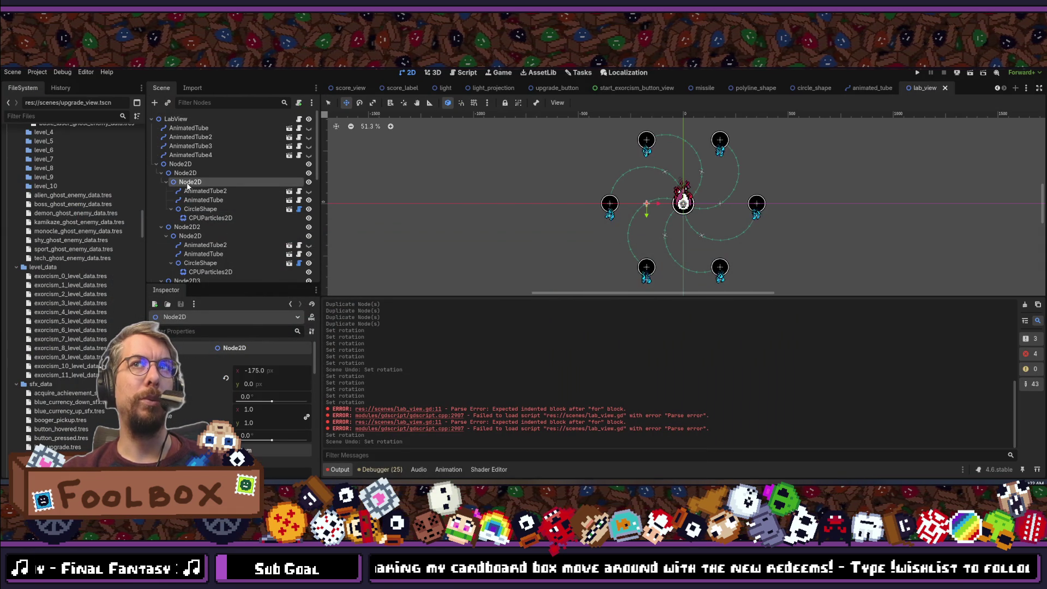
pyautogui.keyDown('ctrl'); pyautogui.click(206, 238); pyautogui.keyUp('ctrl')
pyautogui.scroll(-2, 213, 174)
pyautogui.keyDown('ctrl'); pyautogui.click(200, 249); pyautogui.keyUp('ctrl')
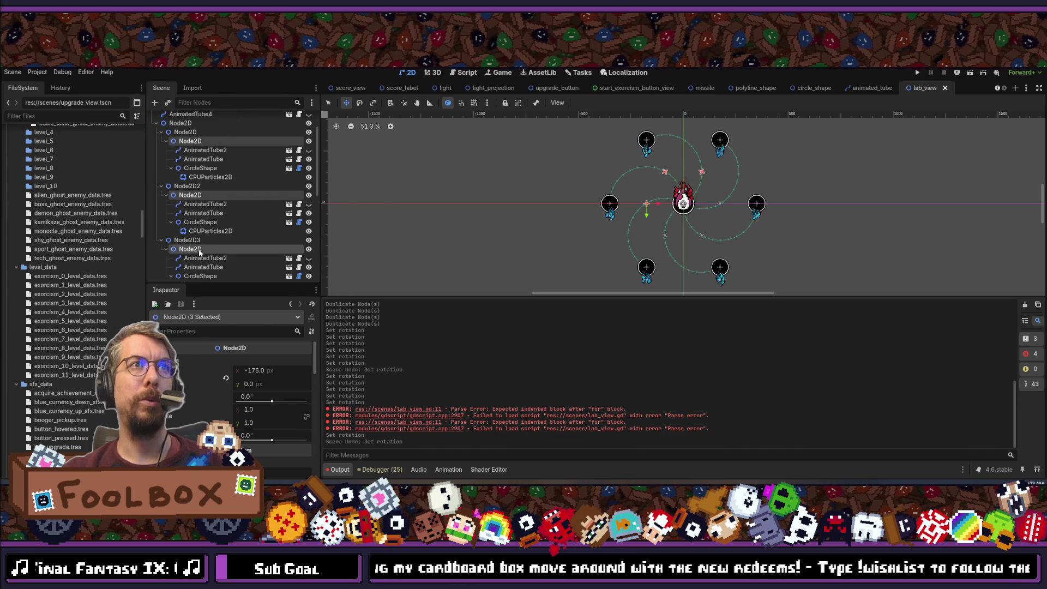
pyautogui.scroll(-5, 202, 240)
pyautogui.keyDown('ctrl'); pyautogui.click(201, 237); pyautogui.keyUp('ctrl')
pyautogui.scroll(6, 217, 217)
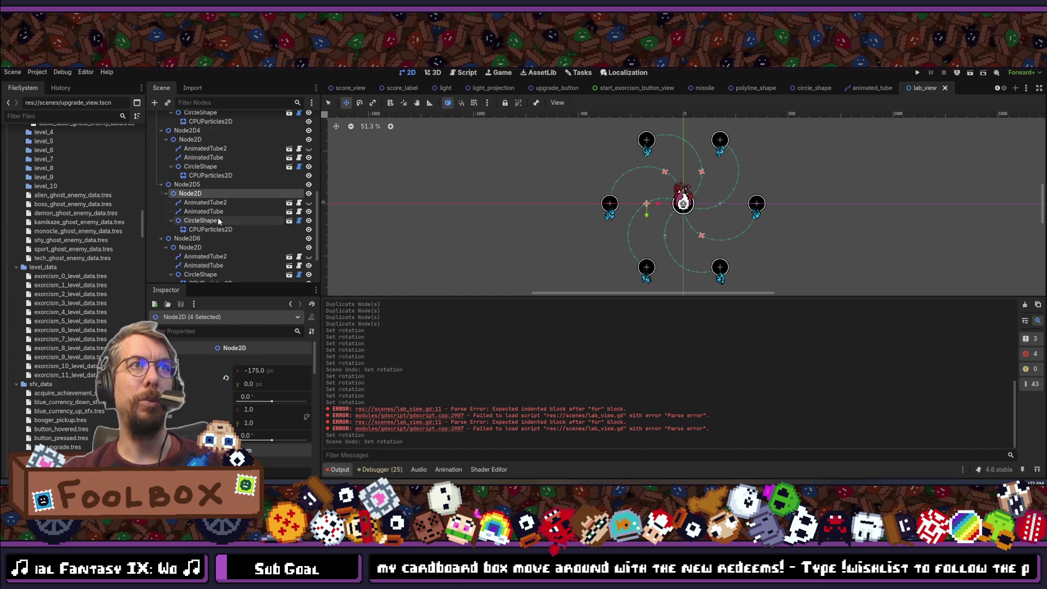
pyautogui.click(197, 119)
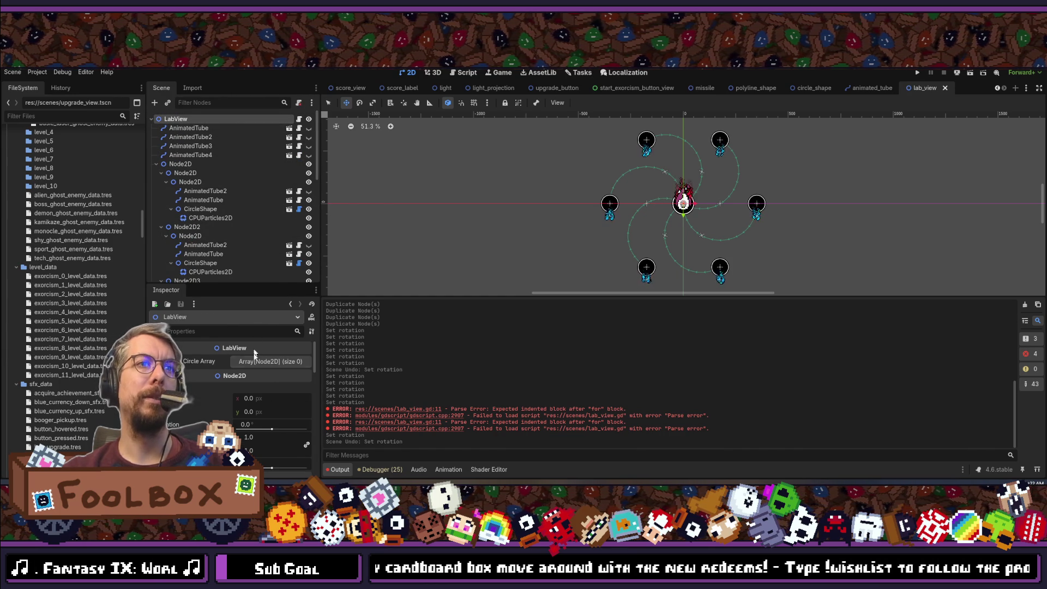
# Drag five arm Node2D nodes into the LabView Circle Array.
pyautogui.moveTo(191, 236); pyautogui.dragTo(268, 361)
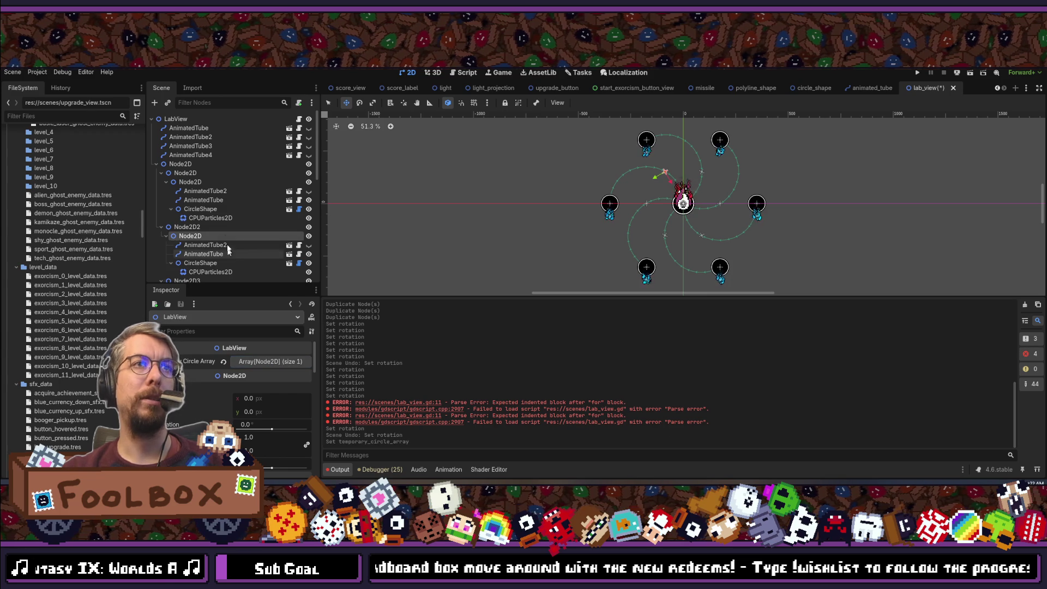
pyautogui.scroll(-3, 192, 230)
pyautogui.moveTo(193, 230)
pyautogui.mouseDown()
pyautogui.moveTo(269, 361)
pyautogui.moveTo(284, 364)
pyautogui.mouseUp()
pyautogui.scroll(-1, 207, 237)
pyautogui.moveTo(191, 224); pyautogui.dragTo(276, 364)
pyautogui.scroll(-2, 200, 261)
pyautogui.moveTo(190, 238); pyautogui.dragTo(274, 364)
pyautogui.scroll(-2, 197, 219)
pyautogui.scroll(-2, 198, 220)
pyautogui.moveTo(229, 252); pyautogui.dragTo(275, 365)
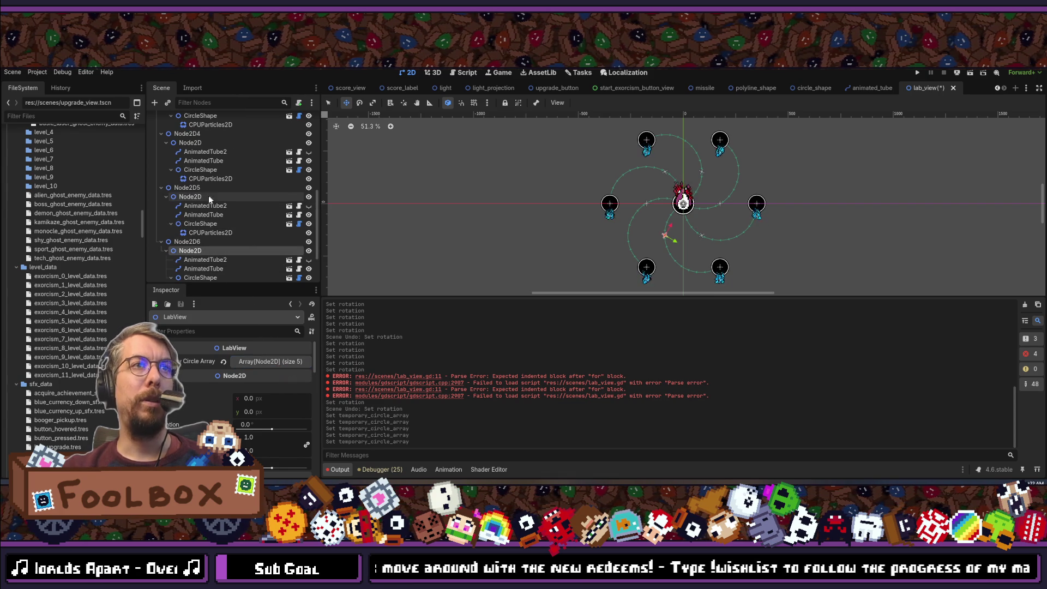
pyautogui.scroll(-2, 208, 197)
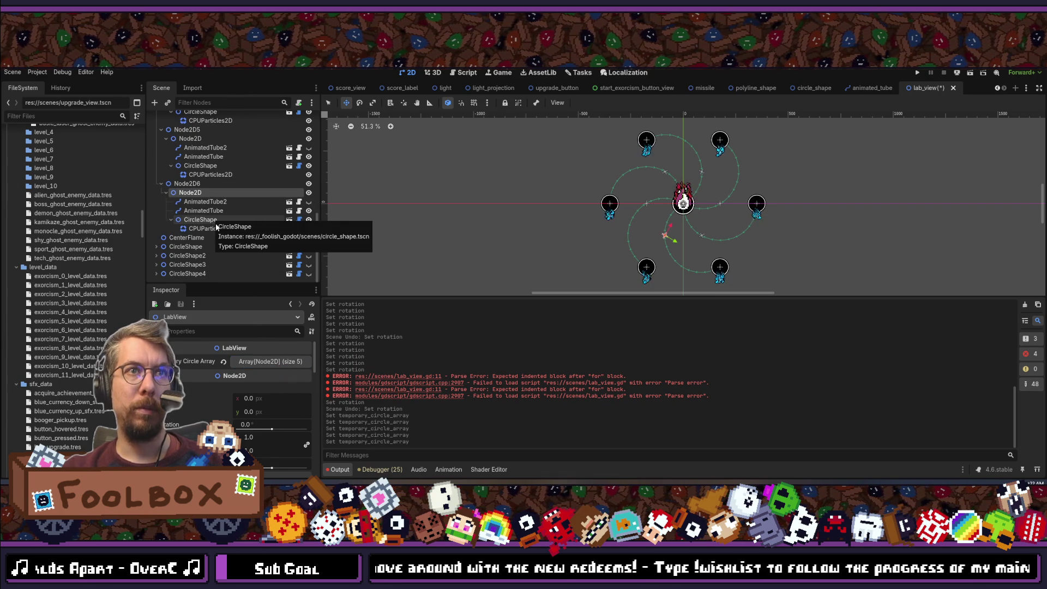
pyautogui.scroll(2, 240, 254)
pyautogui.scroll(5, 240, 254)
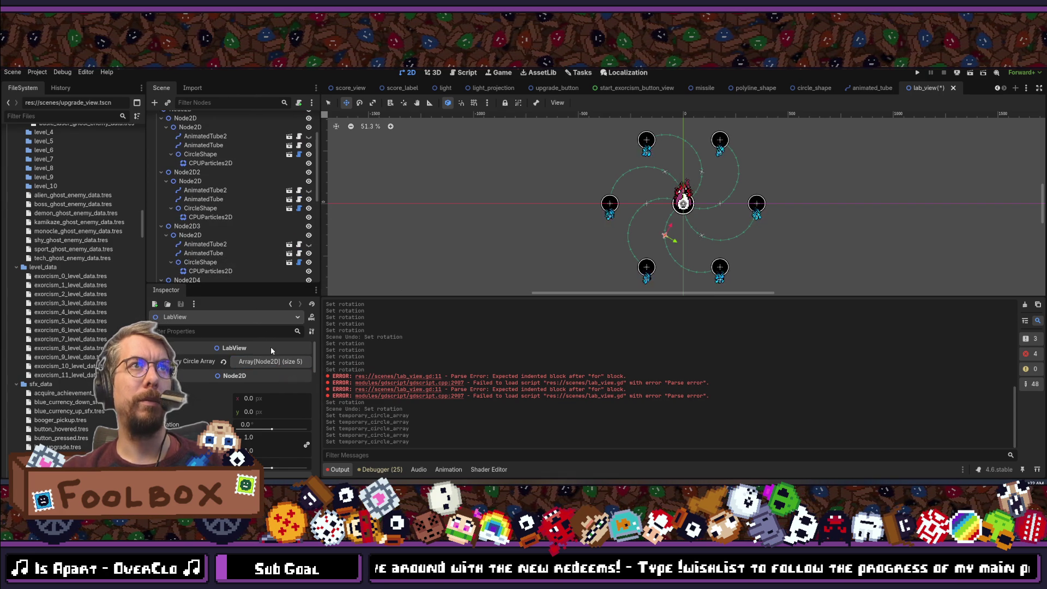
# Empty the Circle Array of all its entries.
pyautogui.click(273, 363)
pyautogui.moveTo(304, 375); pyautogui.dragTo(304, 389)
pyautogui.scroll(2, 199, 207)
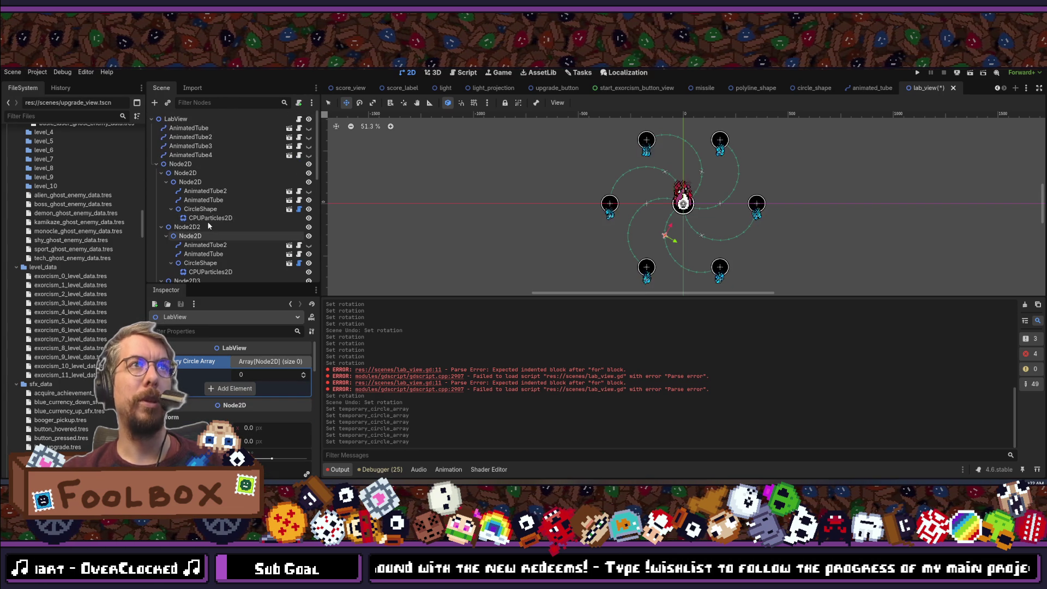
pyautogui.scroll(-5, 194, 180)
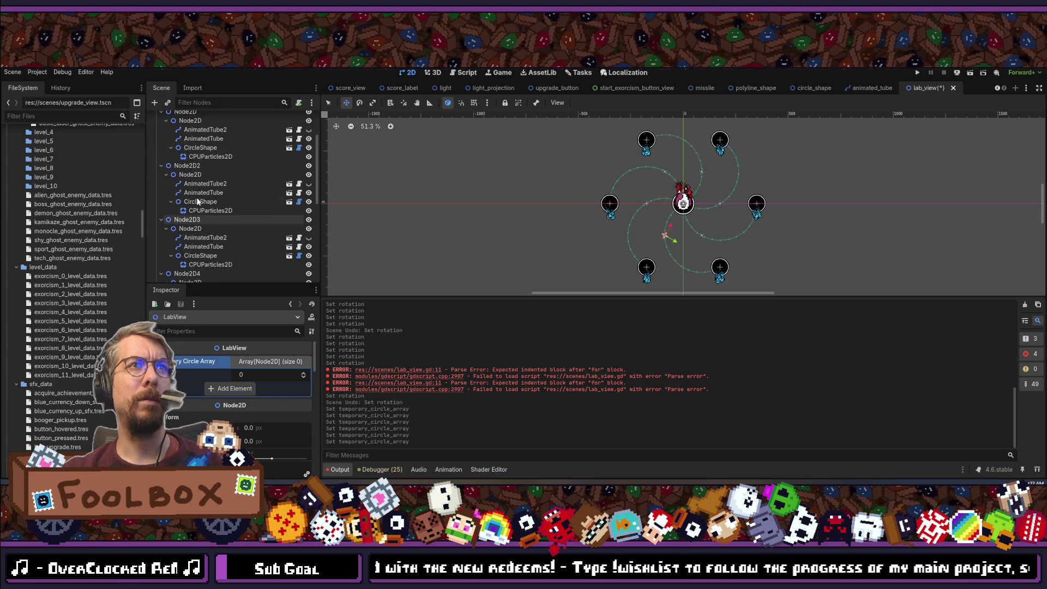
pyautogui.scroll(6, 186, 164)
pyautogui.click(178, 120)
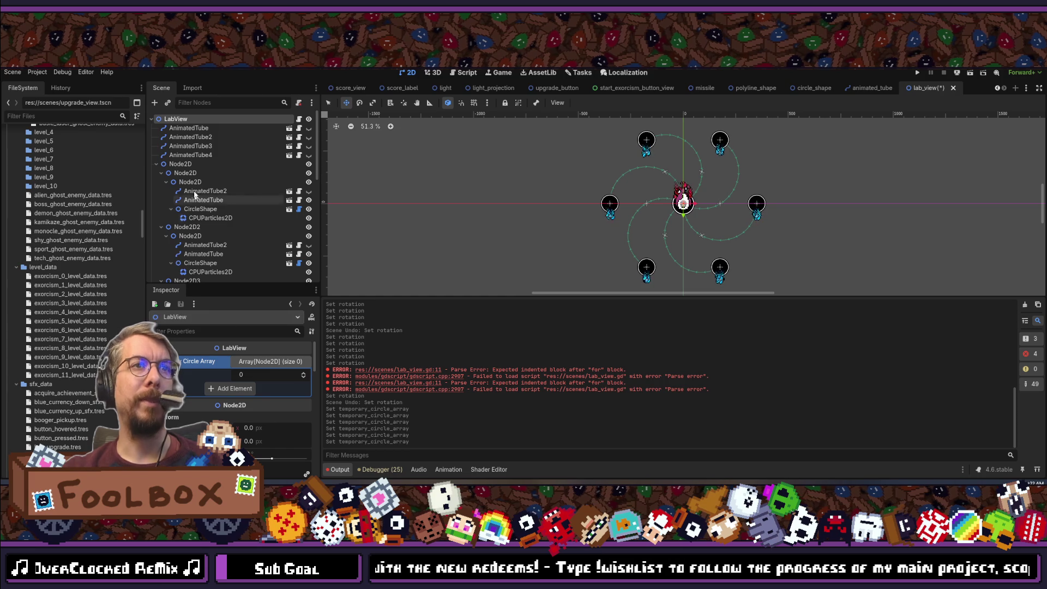
pyautogui.click(266, 361)
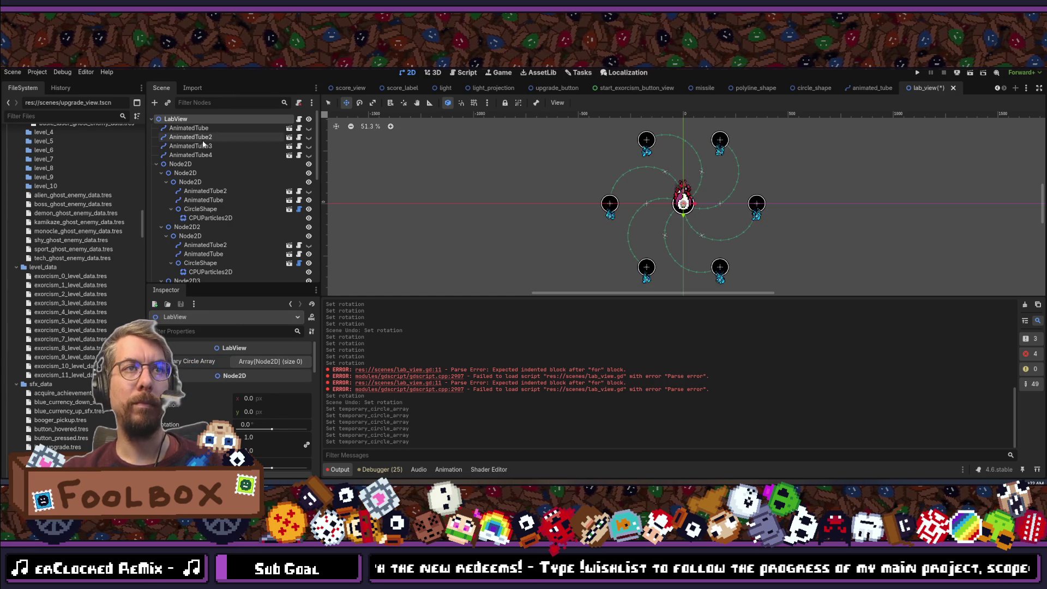
# Add the six arm pivots to the Circle Array in order and save the lab_view scene.
pyautogui.moveTo(186, 186); pyautogui.dragTo(268, 361)
pyautogui.click(192, 193)
pyautogui.moveTo(194, 197); pyautogui.dragTo(275, 362)
pyautogui.moveTo(192, 212)
pyautogui.mouseDown()
pyautogui.moveTo(285, 365)
pyautogui.moveTo(275, 362)
pyautogui.mouseUp()
pyautogui.moveTo(199, 267); pyautogui.dragTo(276, 362)
pyautogui.scroll(-2, 235, 244)
pyautogui.scroll(-3, 230, 241)
pyautogui.click(190, 198)
pyautogui.moveTo(190, 198); pyautogui.dragTo(275, 363)
pyautogui.scroll(-1, 216, 227)
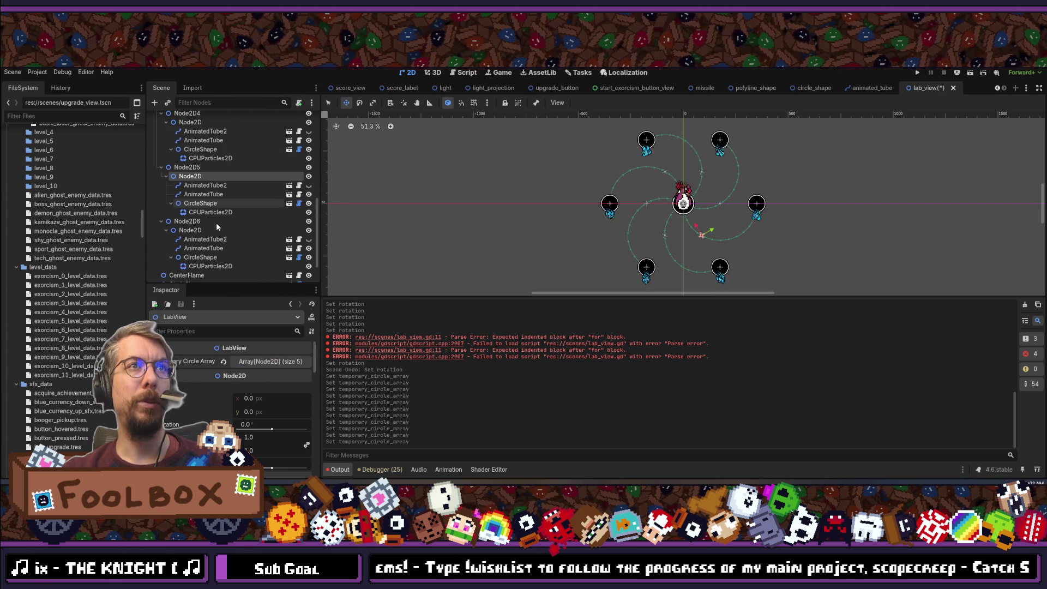
pyautogui.moveTo(190, 230)
pyautogui.mouseDown()
pyautogui.moveTo(250, 303)
pyautogui.moveTo(276, 362)
pyautogui.mouseUp()
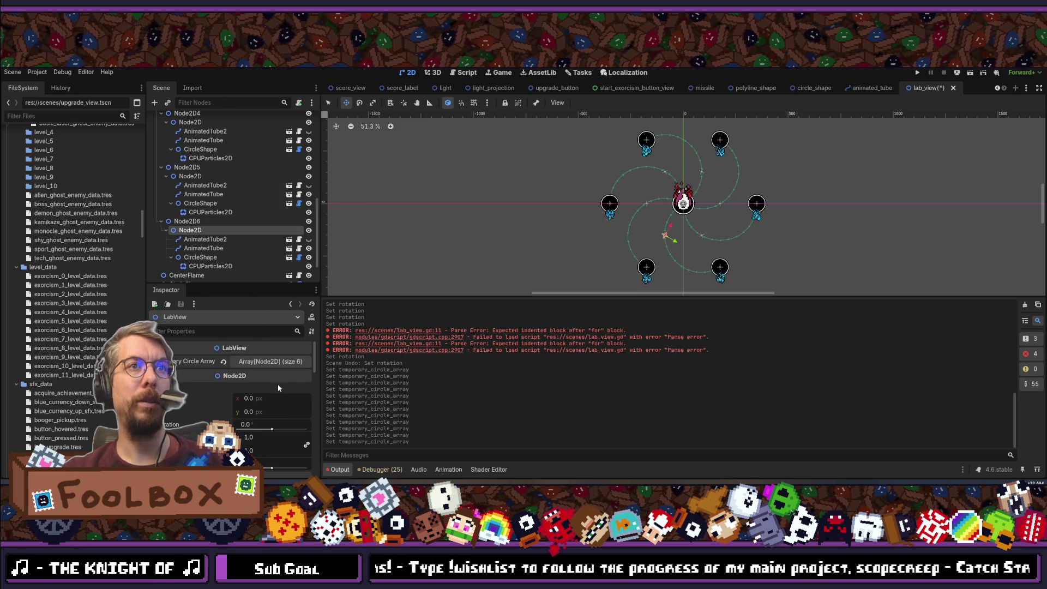
pyautogui.click(271, 363)
pyautogui.click(270, 362)
pyautogui.hotkey('ctrl', 's')
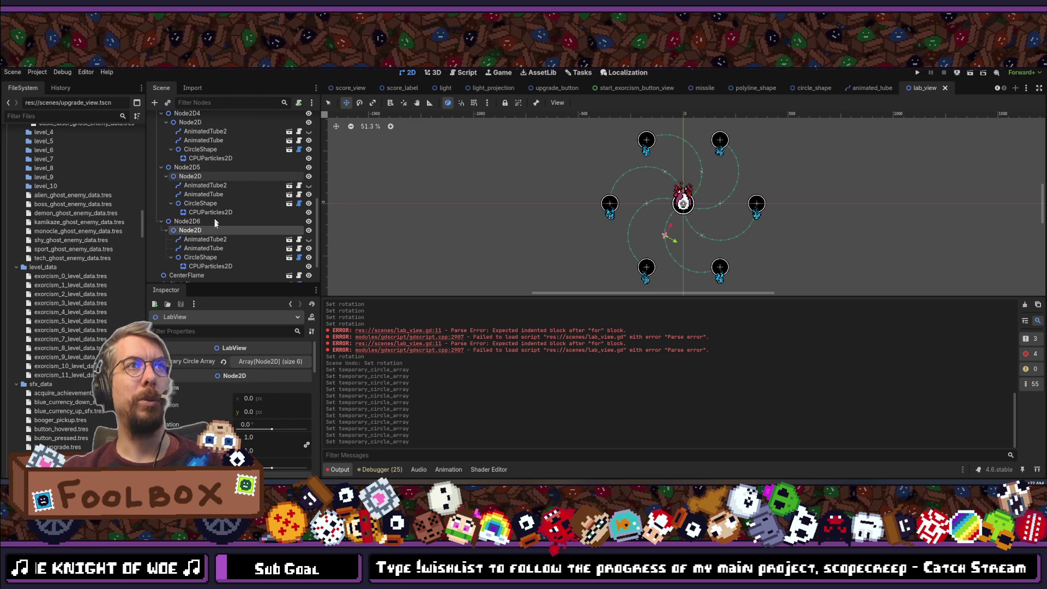
# Multi-select all six arm pivot nodes to edit their rotation.
pyautogui.keyDown('ctrl'); pyautogui.click(218, 224); pyautogui.keyUp('ctrl')
pyautogui.scroll(5, 223, 217)
pyautogui.keyDown('ctrl'); pyautogui.click(197, 232); pyautogui.keyUp('ctrl')
pyautogui.keyDown('ctrl'); pyautogui.click(201, 178); pyautogui.keyUp('ctrl')
pyautogui.keyDown('ctrl'); pyautogui.click(189, 124); pyautogui.keyUp('ctrl')
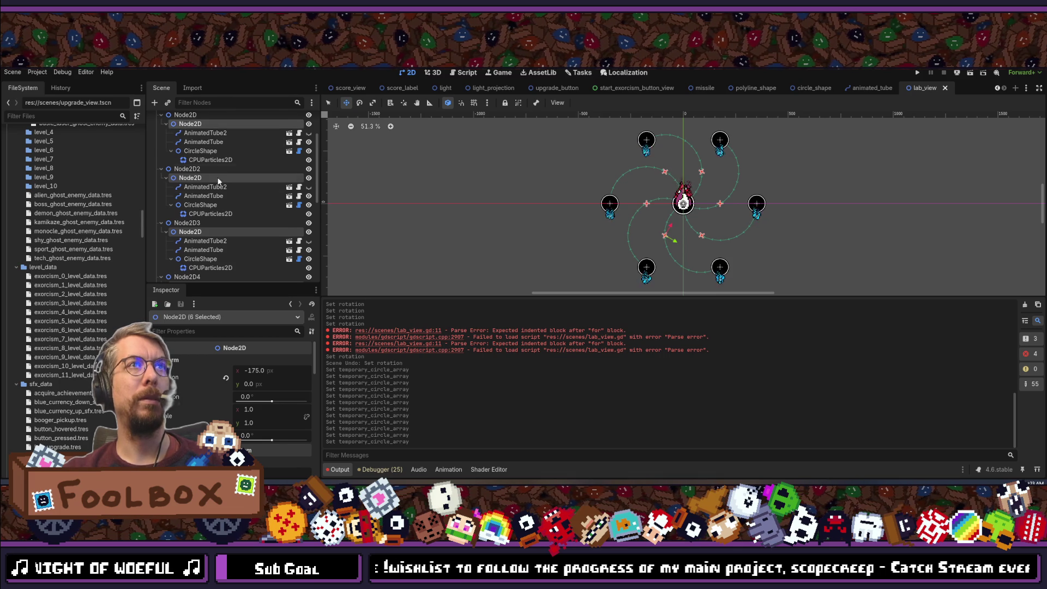
pyautogui.scroll(3, 217, 177)
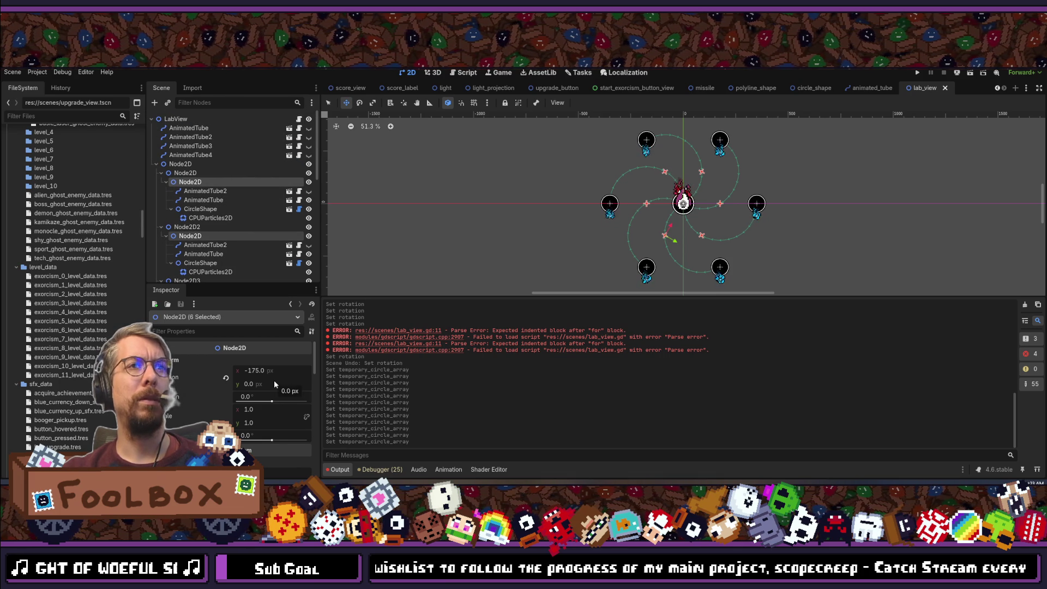
pyautogui.click(270, 396)
# Set the six selected pivots' Rotation to 180 and run the scene with F6.
pyautogui.write('180')
pyautogui.press('Return')
pyautogui.press('F6')
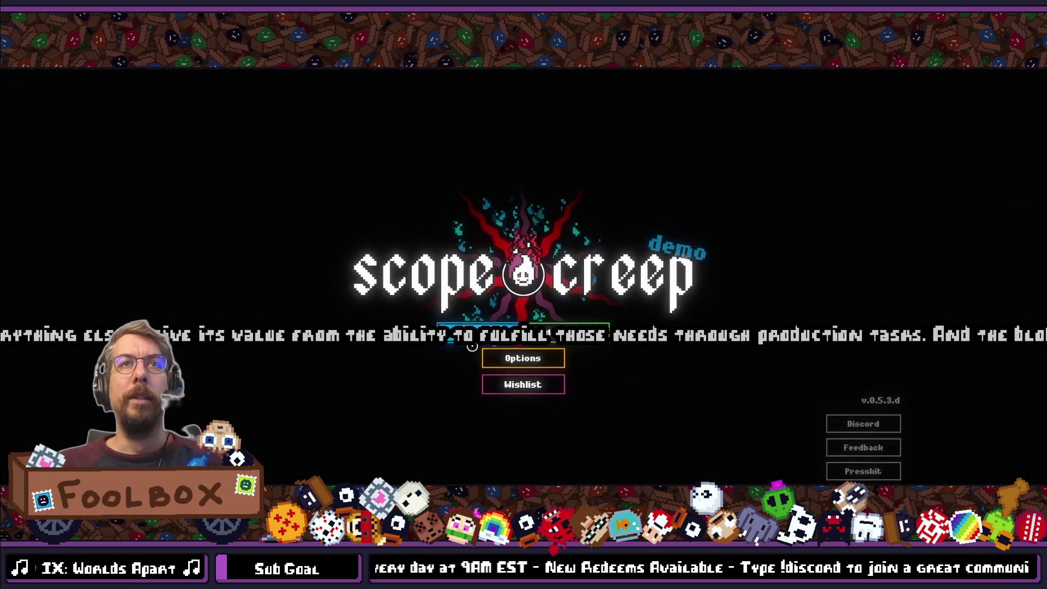
# Start the game and switch Laboratory, Shrine, then Laboratory to watch the arms.
pyautogui.click(476, 326)
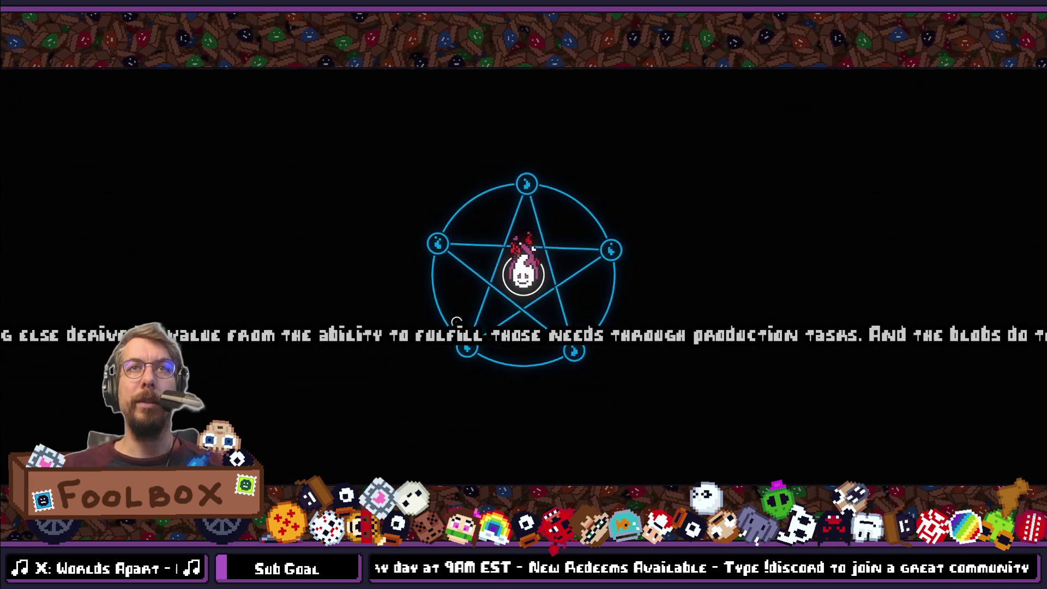
pyautogui.click(643, 80)
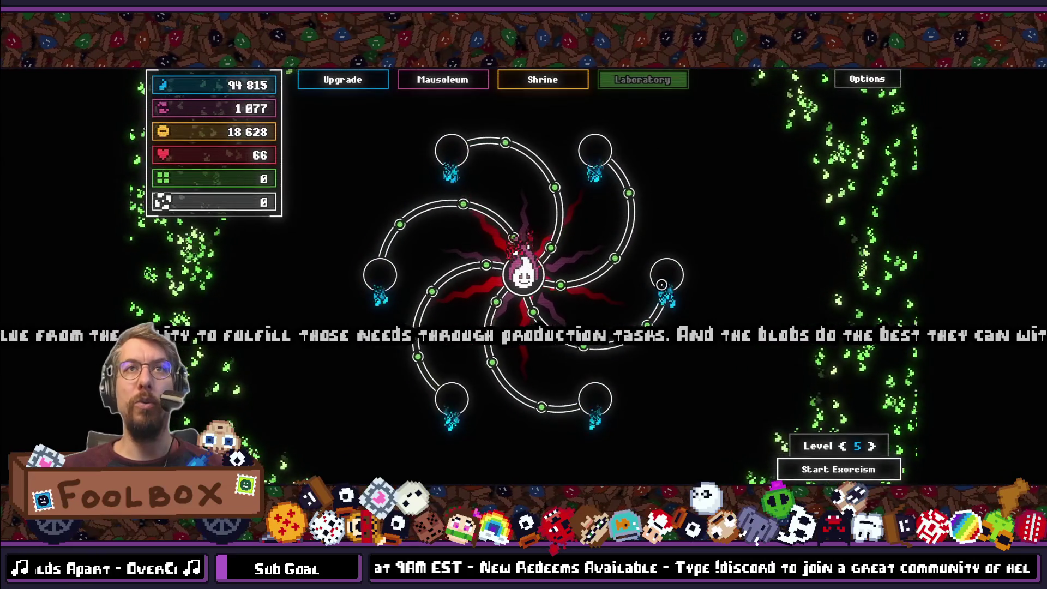
pyautogui.click(564, 76)
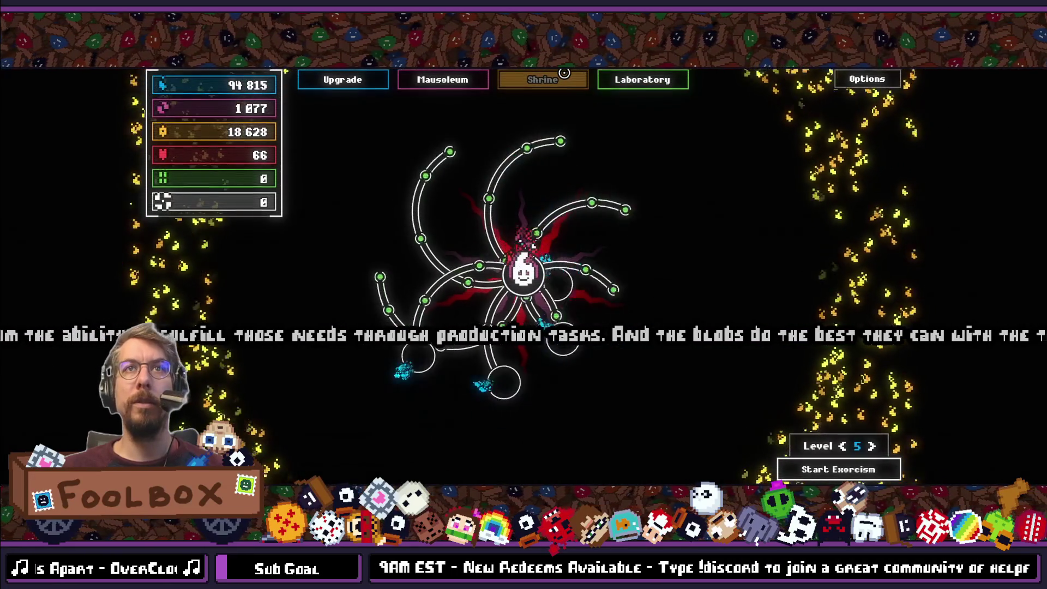
pyautogui.click(618, 76)
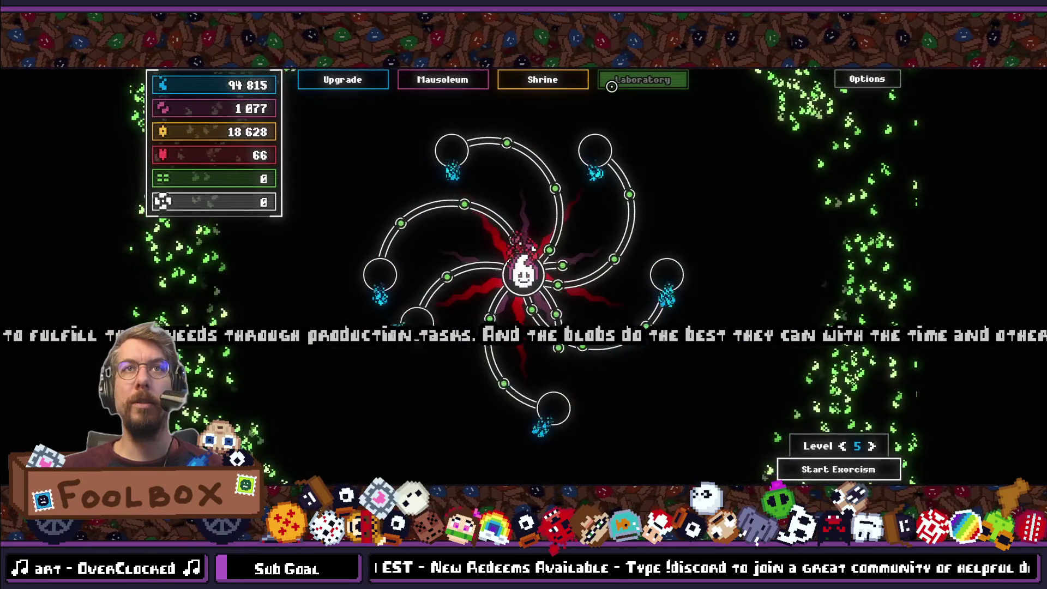
# Exit fullscreen, close the game and return to lab_view.gd, selecting open_menu's 0.2 delay.
pyautogui.press('F11')
pyautogui.click(886, 70)
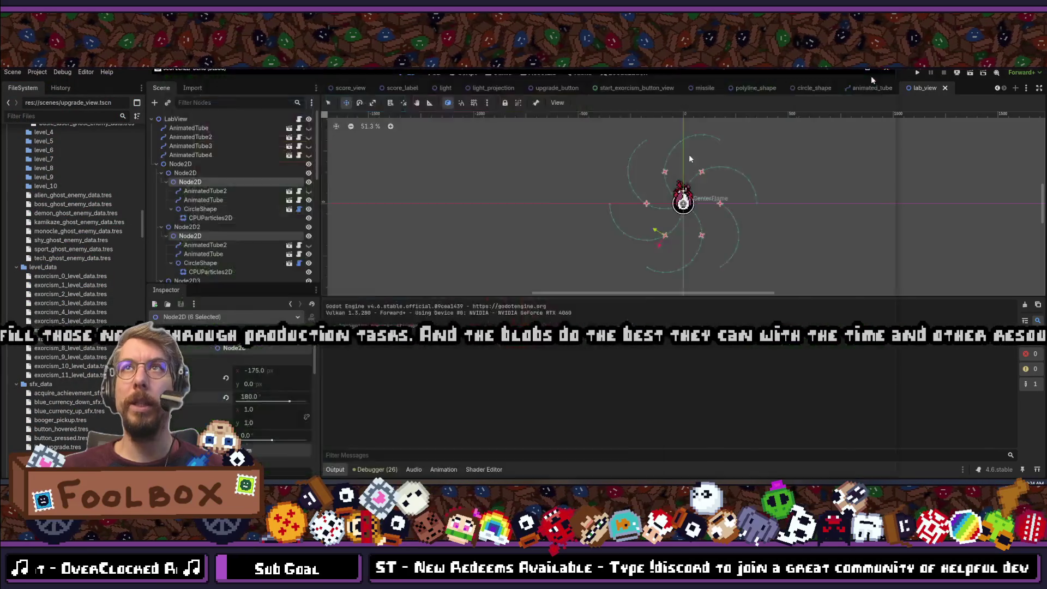
pyautogui.hotkey('alt', 'Tab')
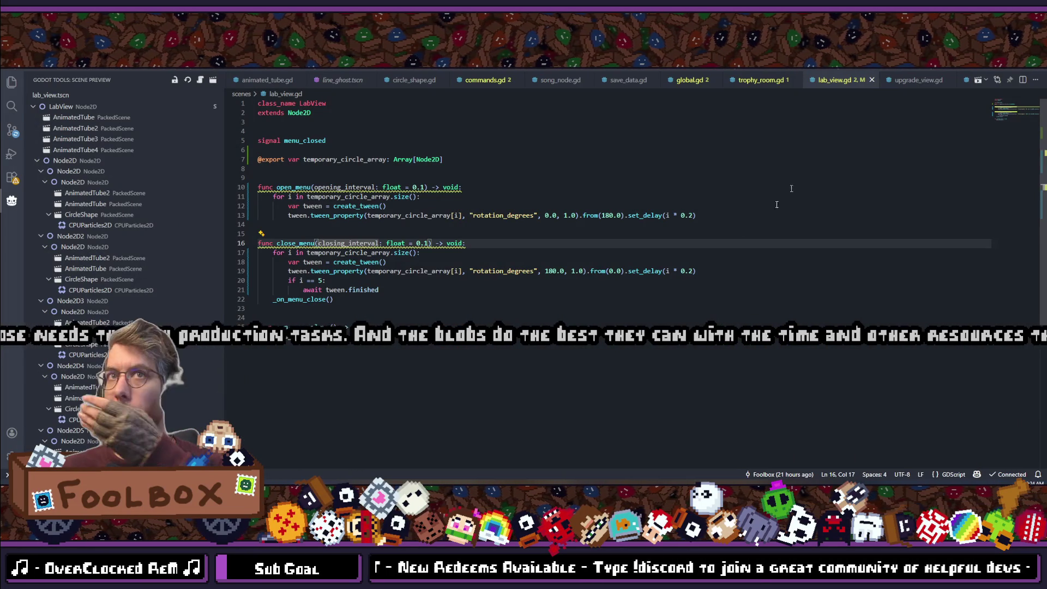
pyautogui.moveTo(696, 216); pyautogui.dragTo(681, 215)
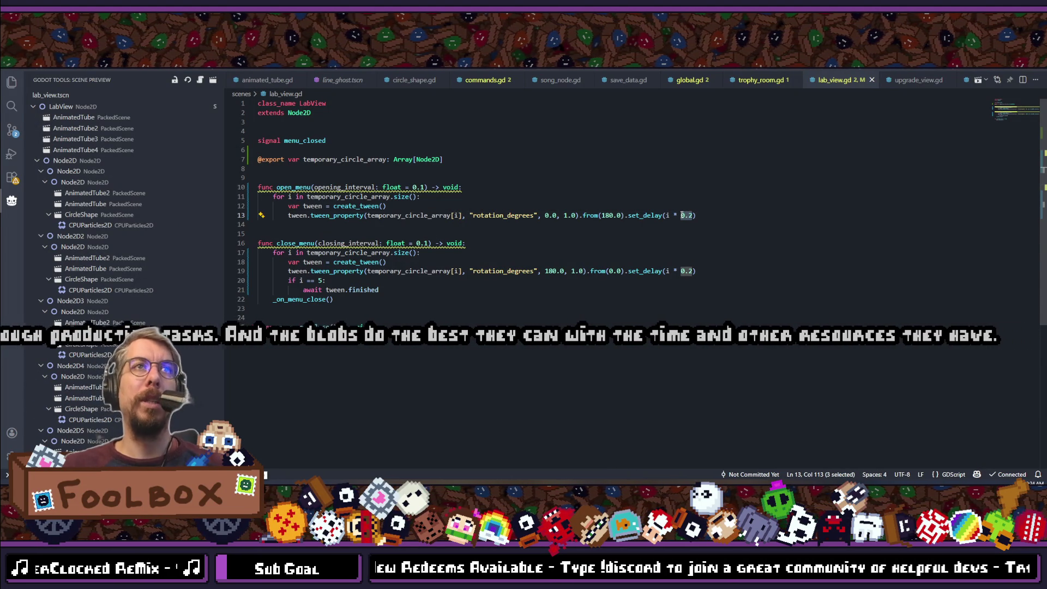
# Change open_menu's delay to (opening_interval / temporary_circle_array.size()).
pyautogui.write('openi')
pyautogui.press('Return')
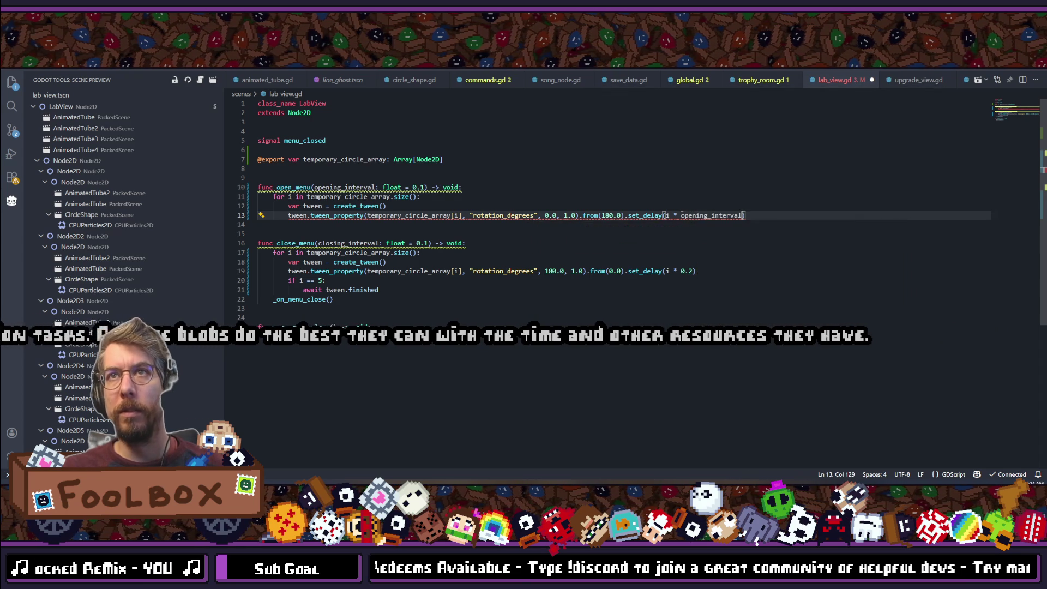
pyautogui.write('/ ')
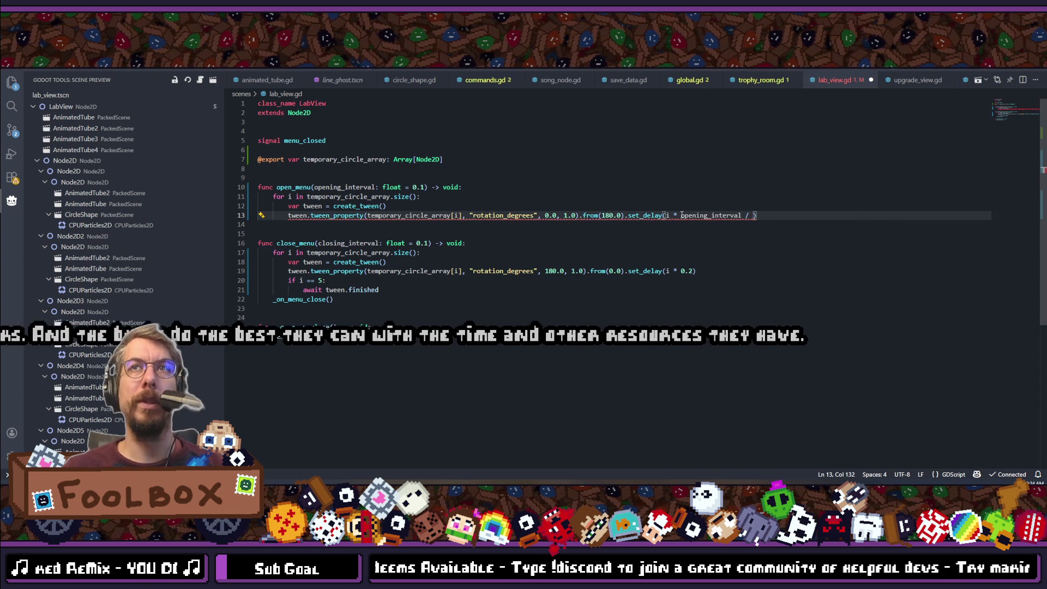
pyautogui.write('i')
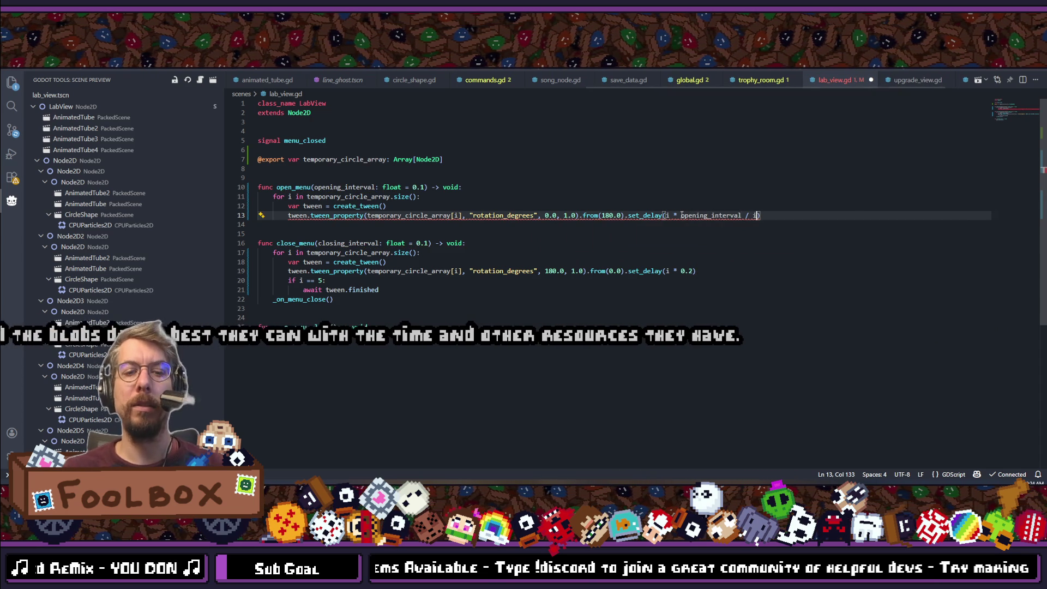
pyautogui.click(681, 215)
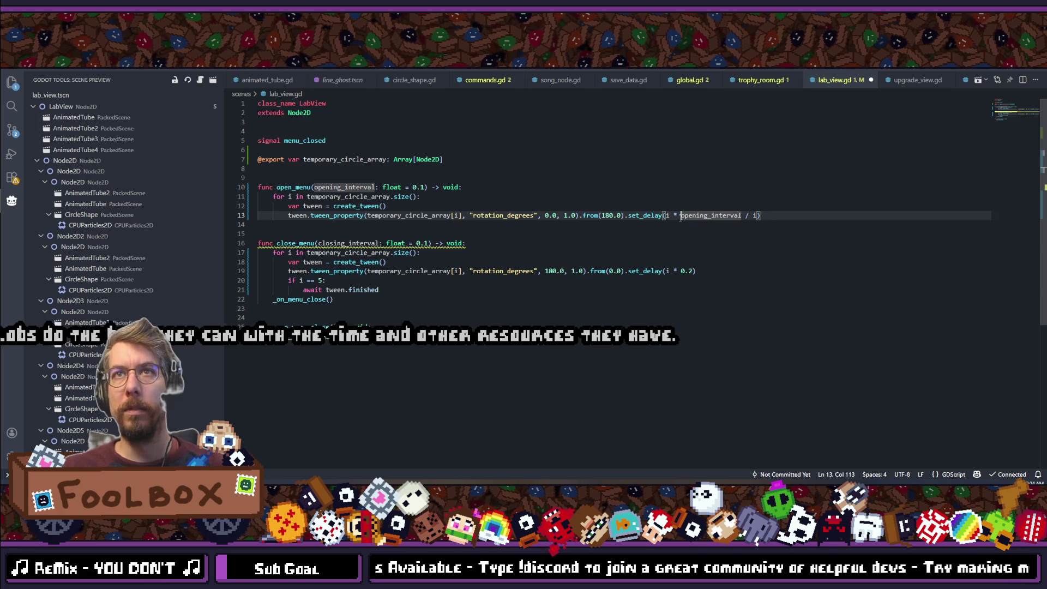
pyautogui.write('(')
pyautogui.click(762, 216)
pyautogui.write(')')
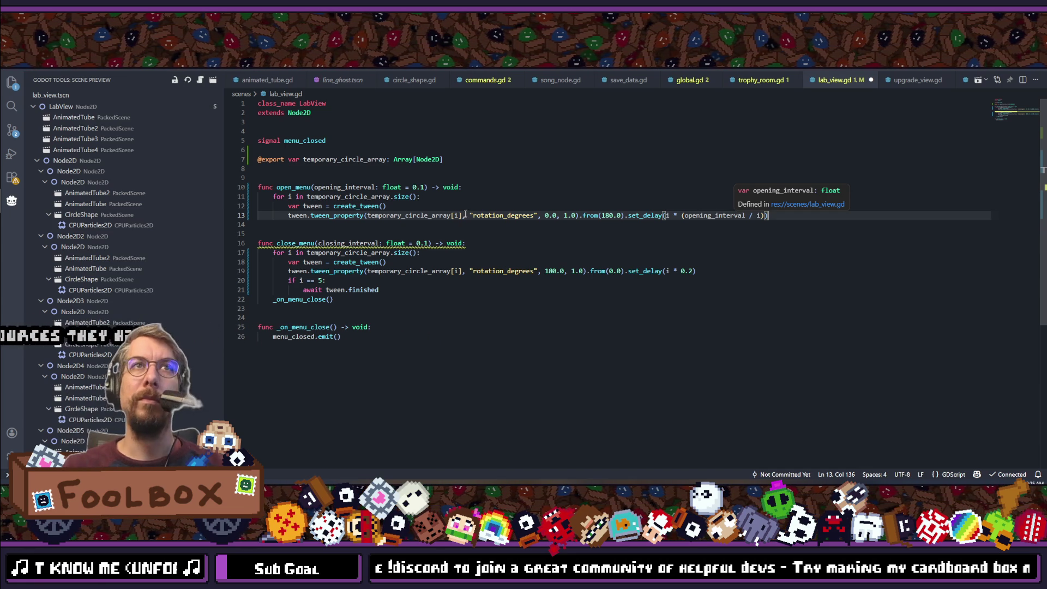
pyautogui.doubleClick(336, 198)
pyautogui.moveTo(336, 197); pyautogui.dragTo(417, 200)
pyautogui.hotkey('ctrl', 'c')
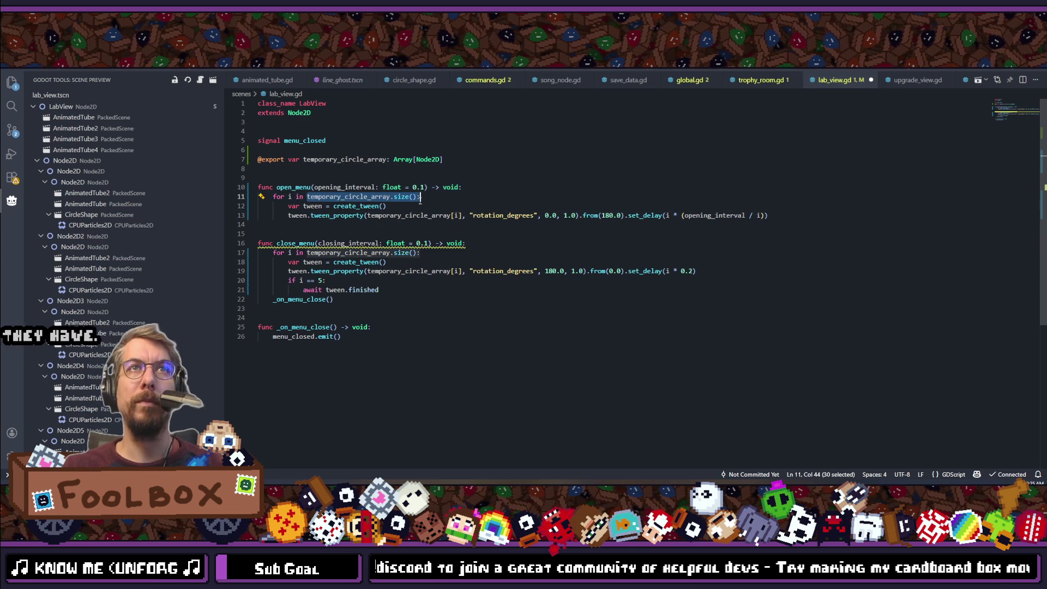
pyautogui.doubleClick(763, 216)
pyautogui.hotkey('ctrl', 'v')
# Copy the scaled delay expression over close_menu's 0.2 delay and save.
pyautogui.moveTo(682, 216); pyautogui.dragTo(871, 216)
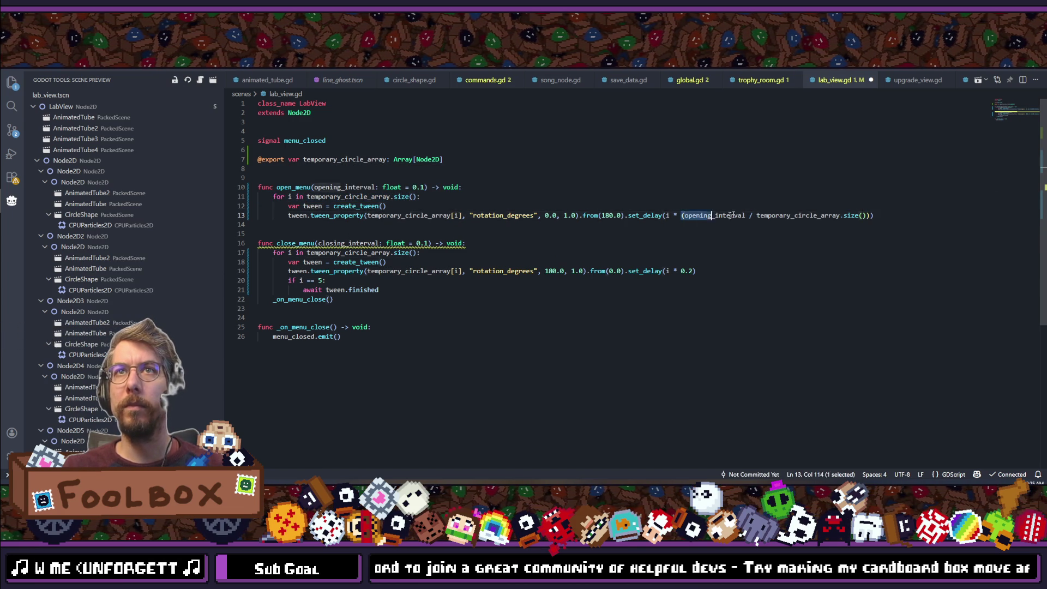
pyautogui.hotkey('ctrl', 'c')
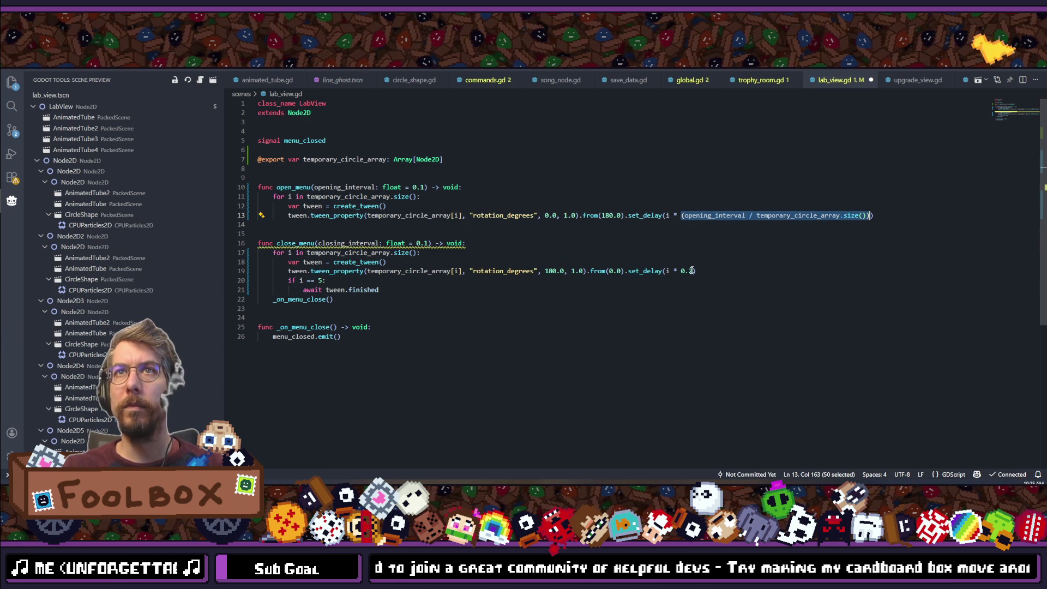
pyautogui.moveTo(696, 271); pyautogui.dragTo(681, 271)
pyautogui.hotkey('ctrl', 'v')
pyautogui.hotkey('ctrl', 's')
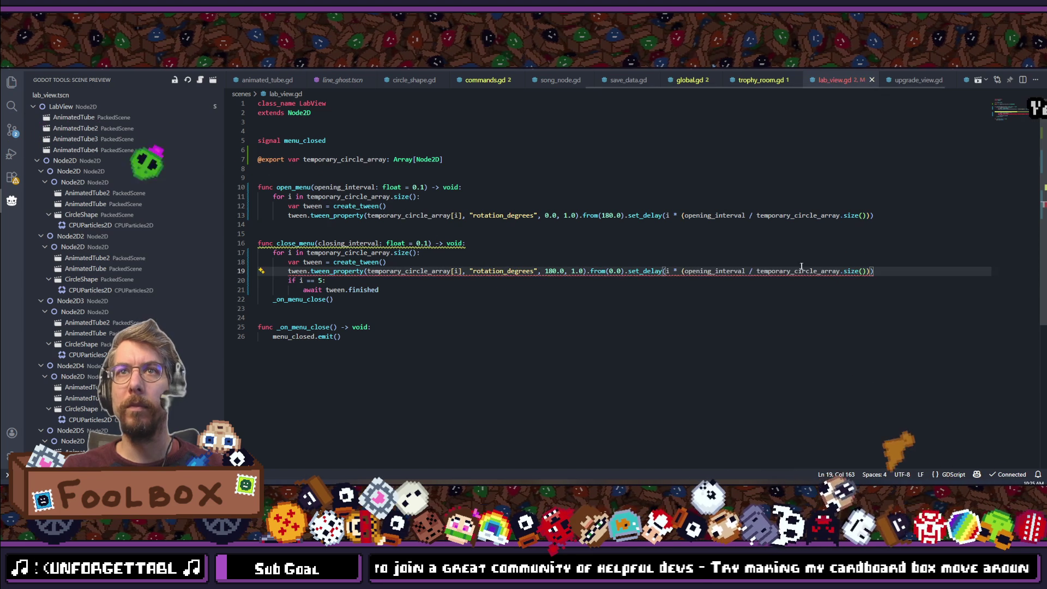
# Use closing_interval instead of opening_interval in close_menu's delay and save.
pyautogui.doubleClick(349, 243)
pyautogui.hotkey('ctrl', 'c')
pyautogui.doubleClick(722, 272)
pyautogui.hotkey('ctrl', 'v')
pyautogui.hotkey('ctrl', 's')
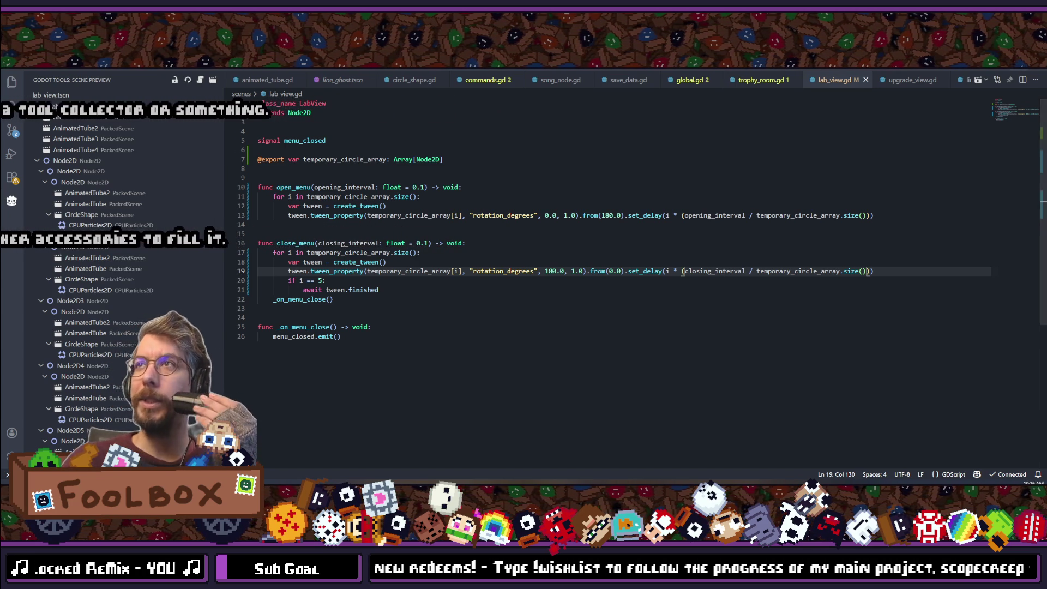
pyautogui.press('Up')
pyautogui.press('Up')
# Chain .set_trans(Tween.TRANS_BACK) onto open_menu's tween.
pyautogui.click(483, 242)
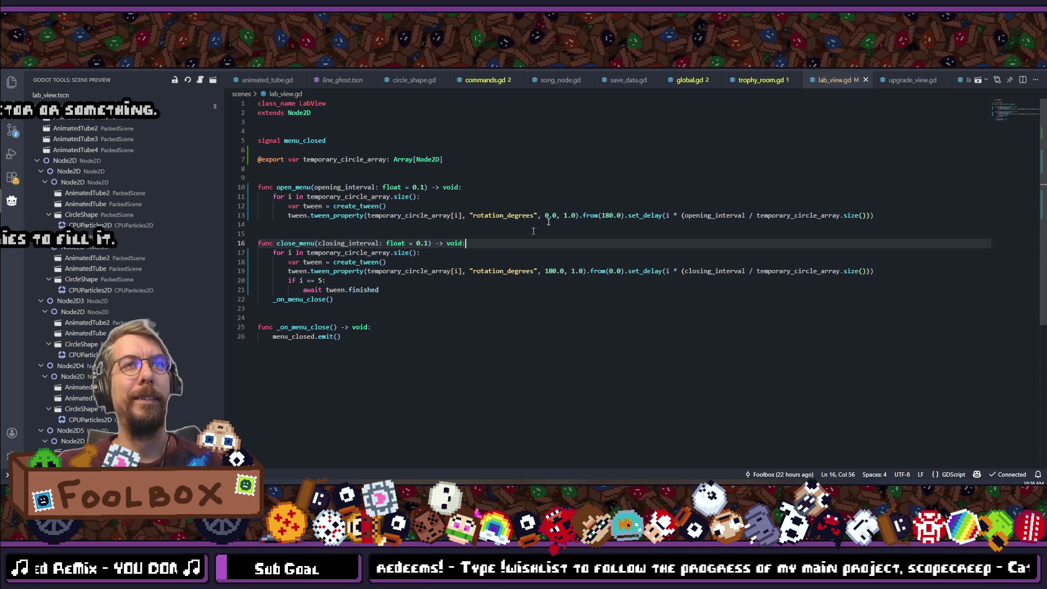
pyautogui.click(419, 198)
pyautogui.click(417, 197)
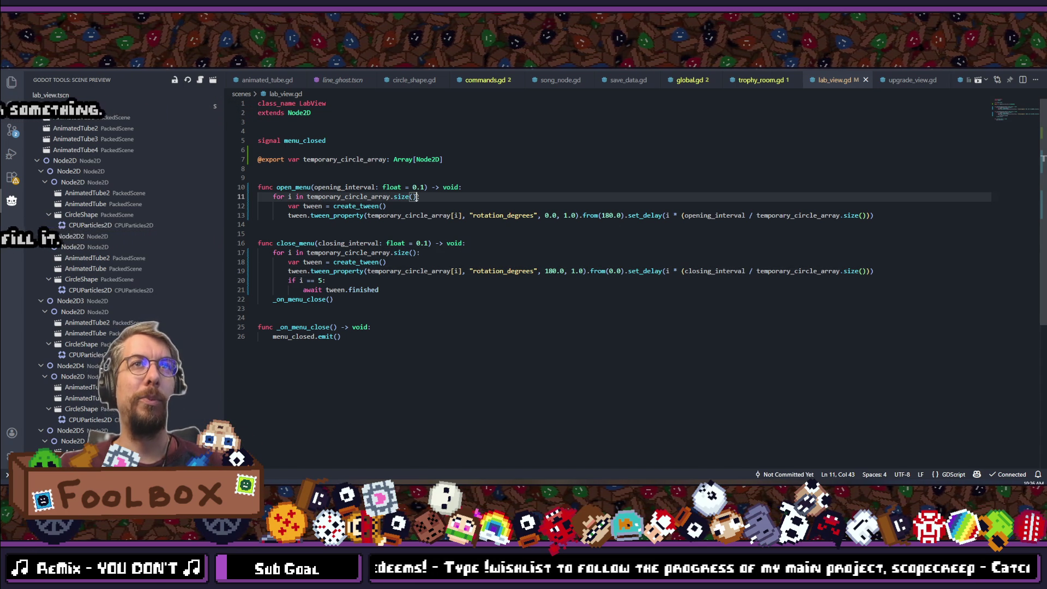
pyautogui.click(399, 209)
pyautogui.write('.Tran')
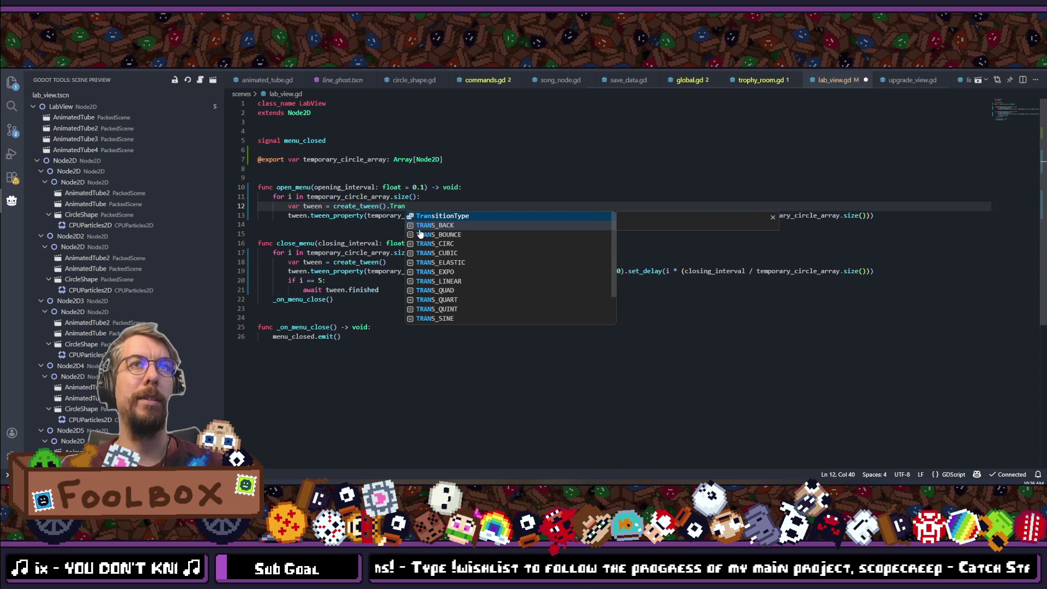
pyautogui.press('BackSpace')
pyautogui.press('BackSpace')
pyautogui.press('BackSpace')
pyautogui.write('set_')
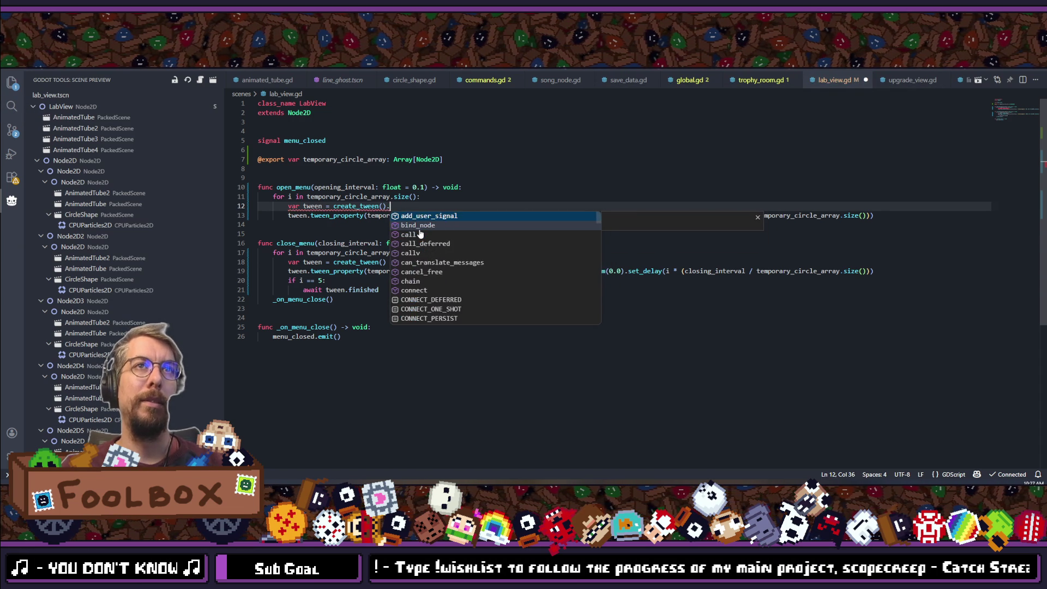
pyautogui.write('trans')
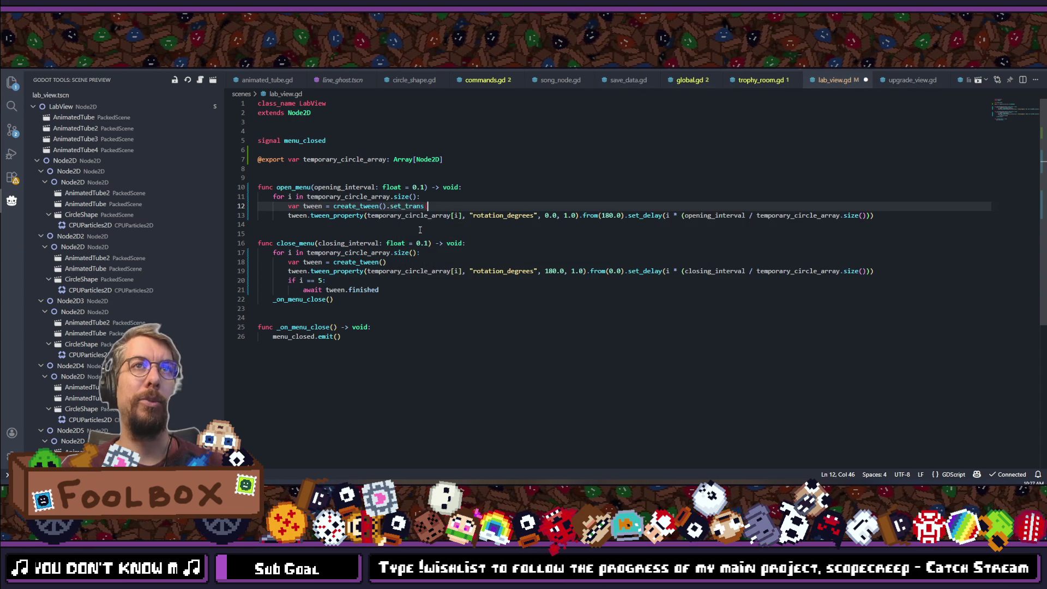
pyautogui.write('(Tween.TRANS')
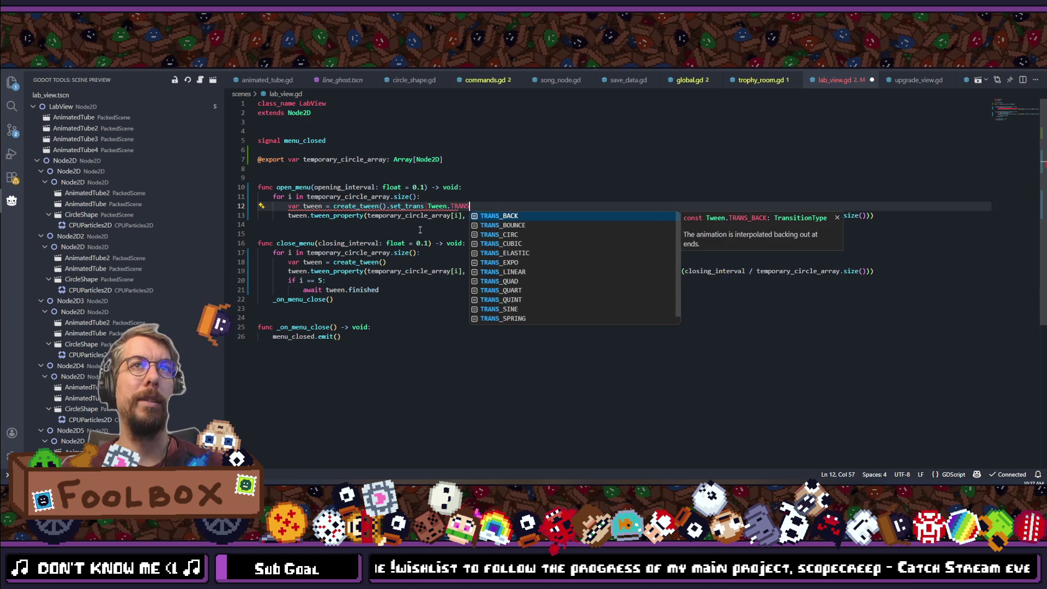
pyautogui.press('Return')
pyautogui.write(')')
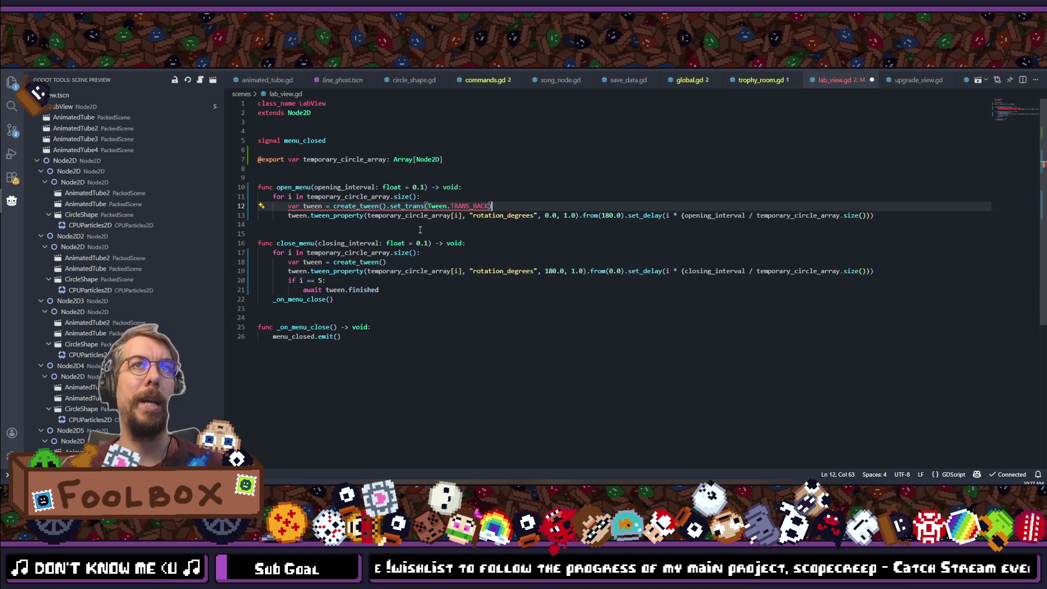
pyautogui.hotkey('ctrl', 'Tab')
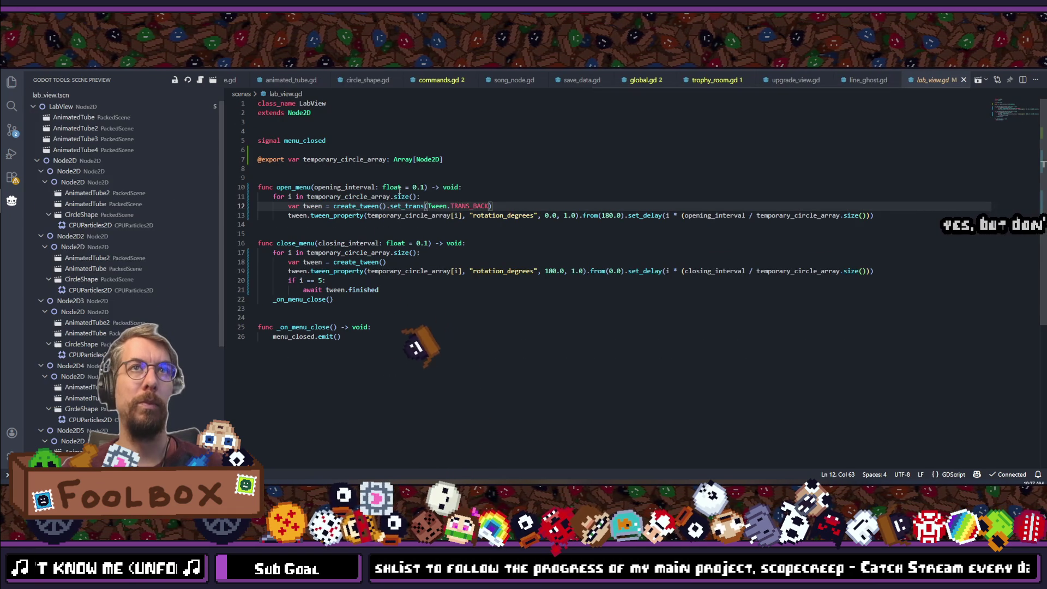
# Copy the TRANS_BACK transition call onto close_menu's tween and save.
pyautogui.moveTo(386, 207); pyautogui.dragTo(492, 206)
pyautogui.hotkey('ctrl', 'c')
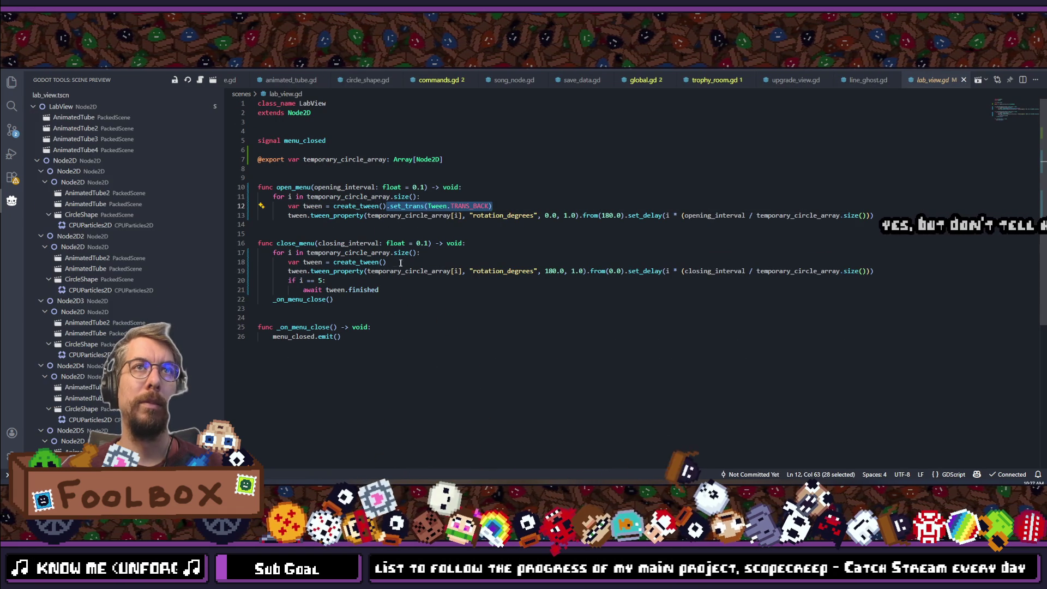
pyautogui.click(387, 262)
pyautogui.hotkey('ctrl', 'v')
pyautogui.hotkey('ctrl', 's')
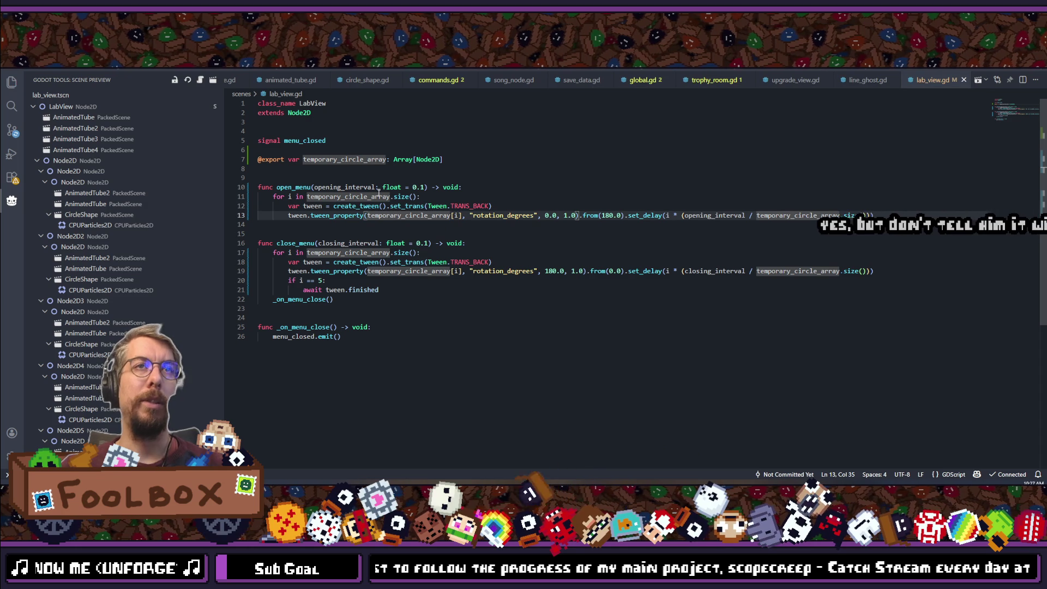
# Chain .set_ease(Tween.EASE_OUT) onto open_menu's tween.
pyautogui.click(386, 206)
pyautogui.write('.set_t')
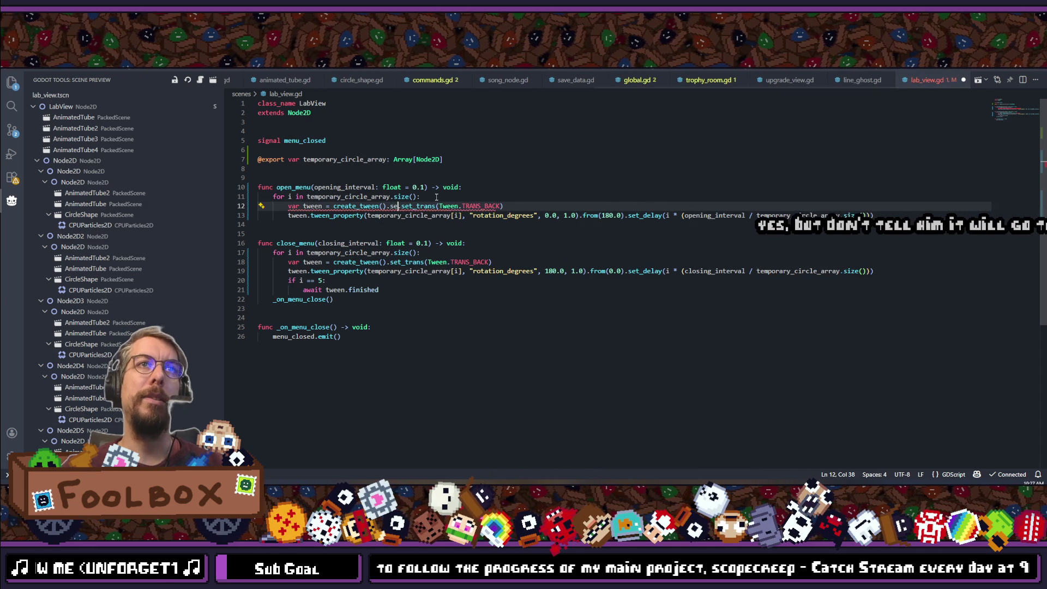
pyautogui.press('BackSpace')
pyautogui.write('ease')
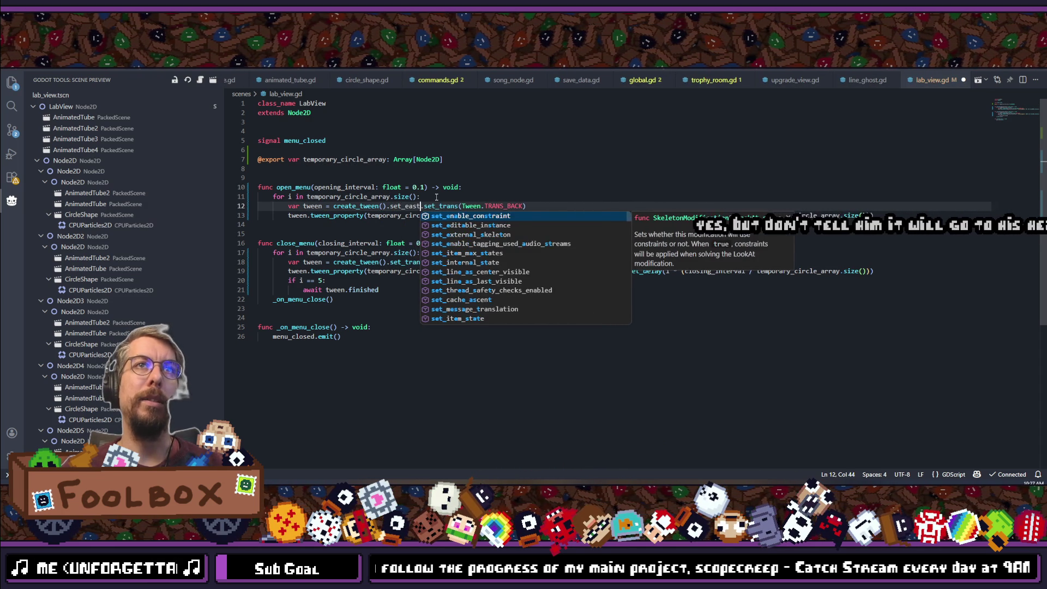
pyautogui.write('(Tween')
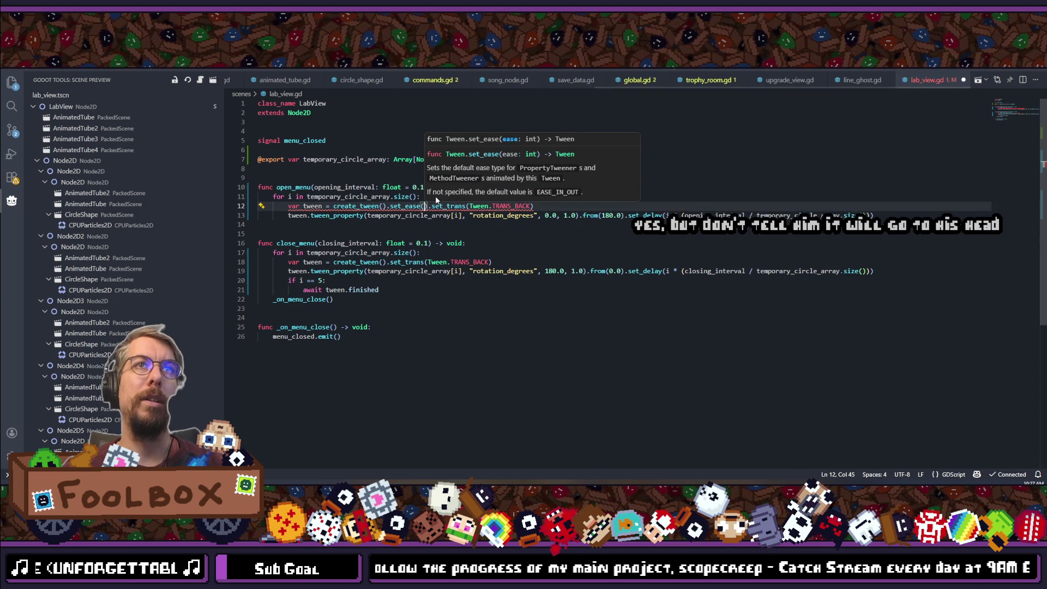
pyautogui.write('.Eas')
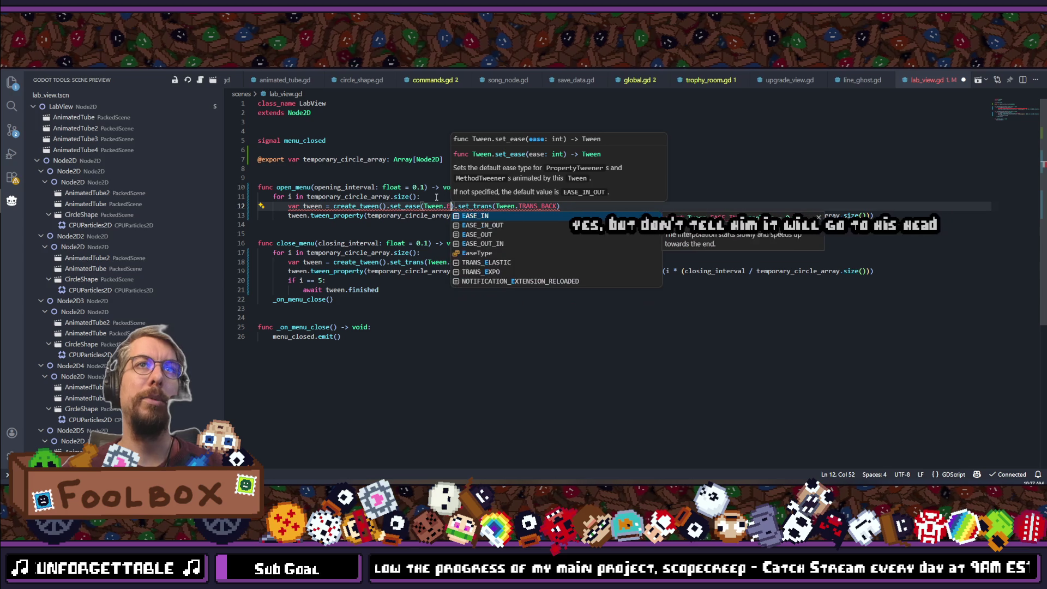
pyautogui.press('Down')
pyautogui.press('Down')
pyautogui.press('Down')
pyautogui.press('Return')
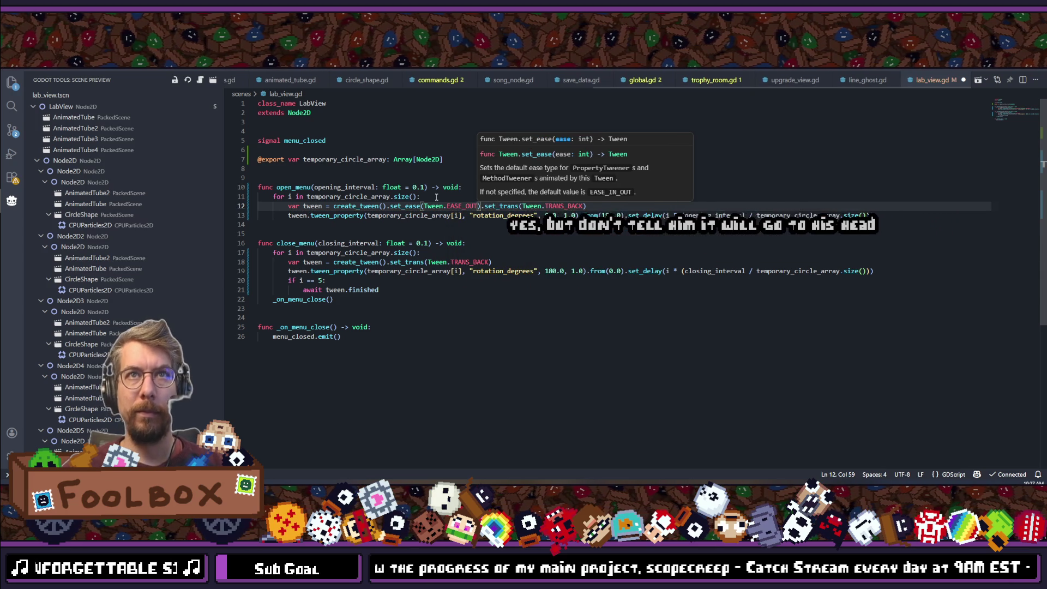
# Give close_menu's tween the easing call with EASE_IN instead of EASE_OUT, and save.
pyautogui.moveTo(387, 206); pyautogui.dragTo(482, 206)
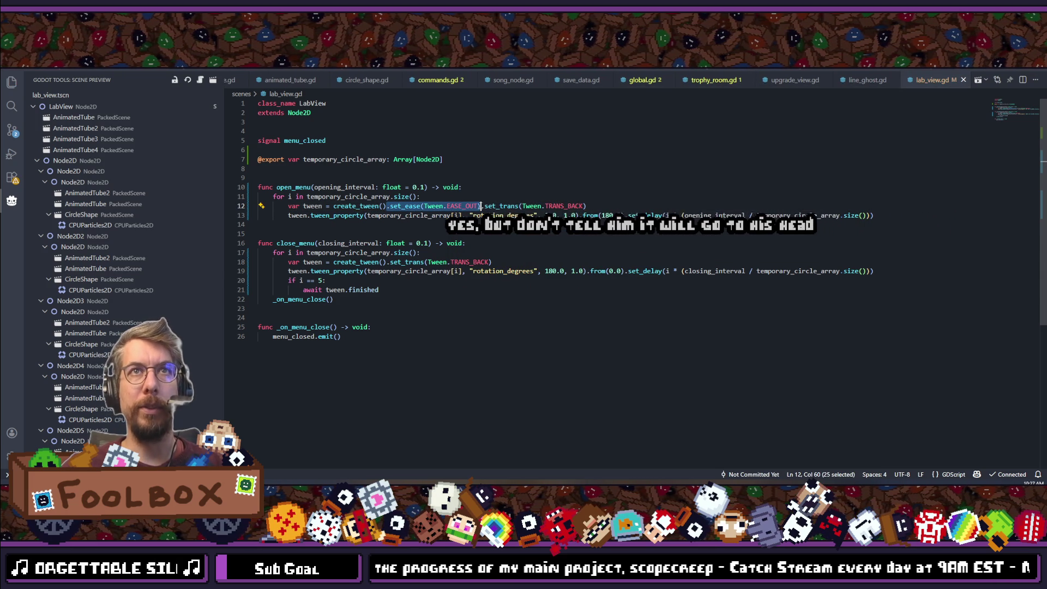
pyautogui.hotkey('ctrl', 'c')
pyautogui.click(388, 263)
pyautogui.hotkey('ctrl', 'v')
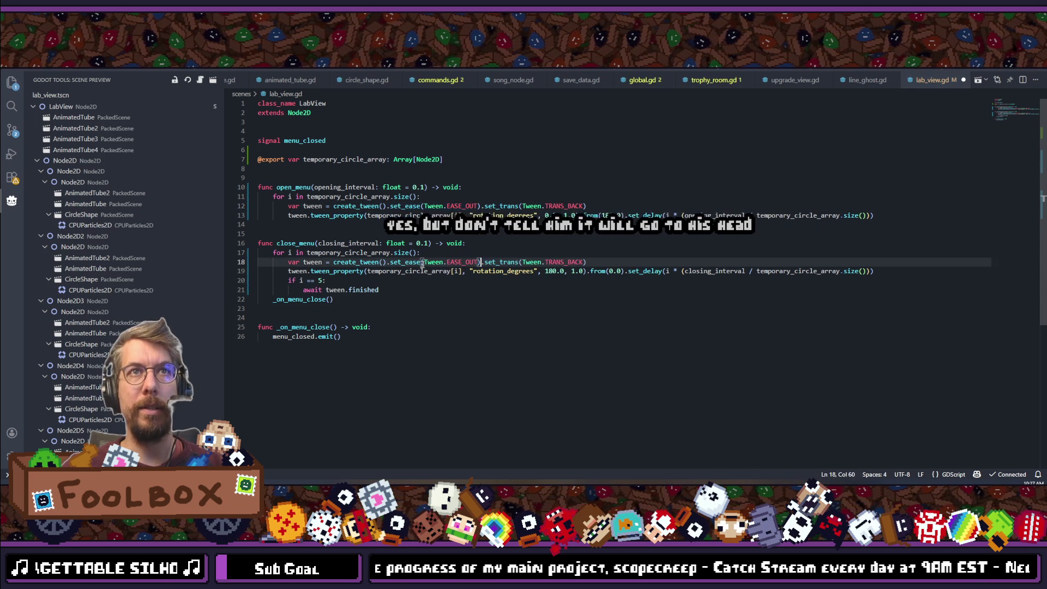
pyautogui.doubleClick(457, 262)
pyautogui.write('EASE_IN')
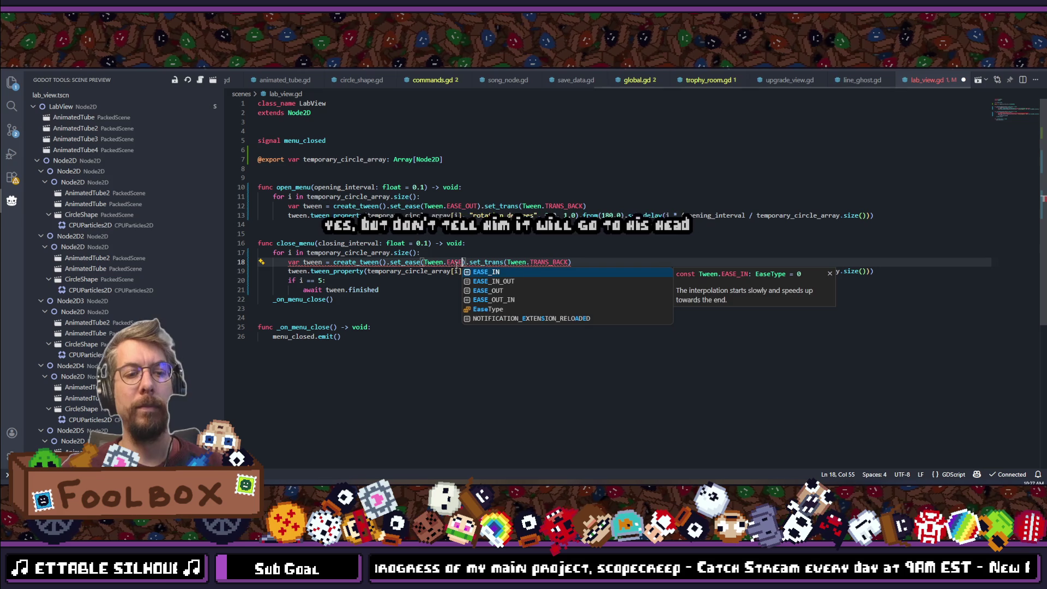
pyautogui.press('Escape')
pyautogui.hotkey('ctrl', 's')
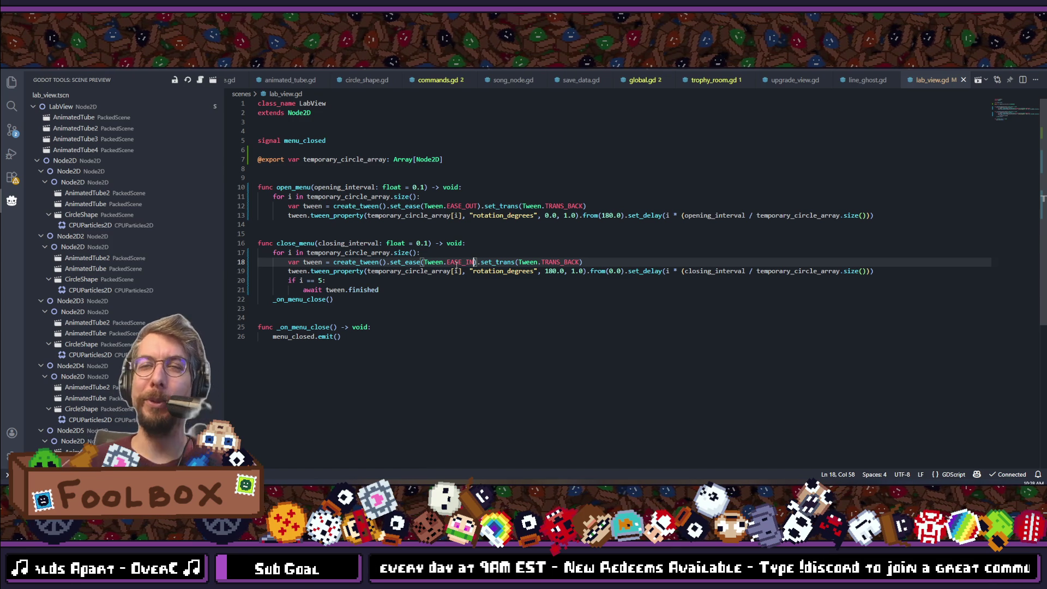
pyautogui.click(554, 295)
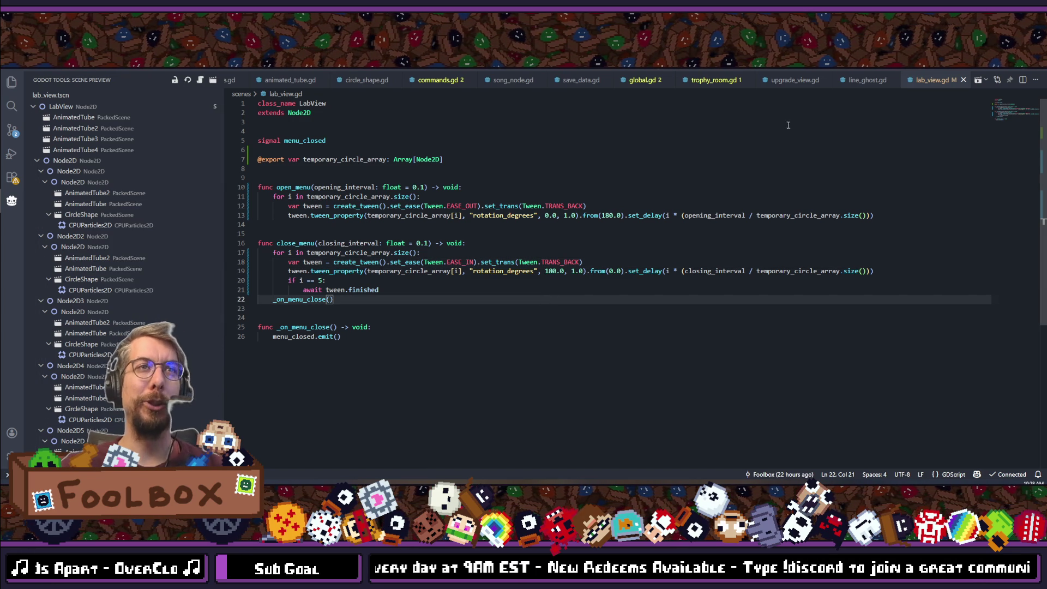
pyautogui.hotkey('alt', 'Tab')
# Launch the game, continue the saved run, and open the Laboratory menu.
pyautogui.click(917, 74)
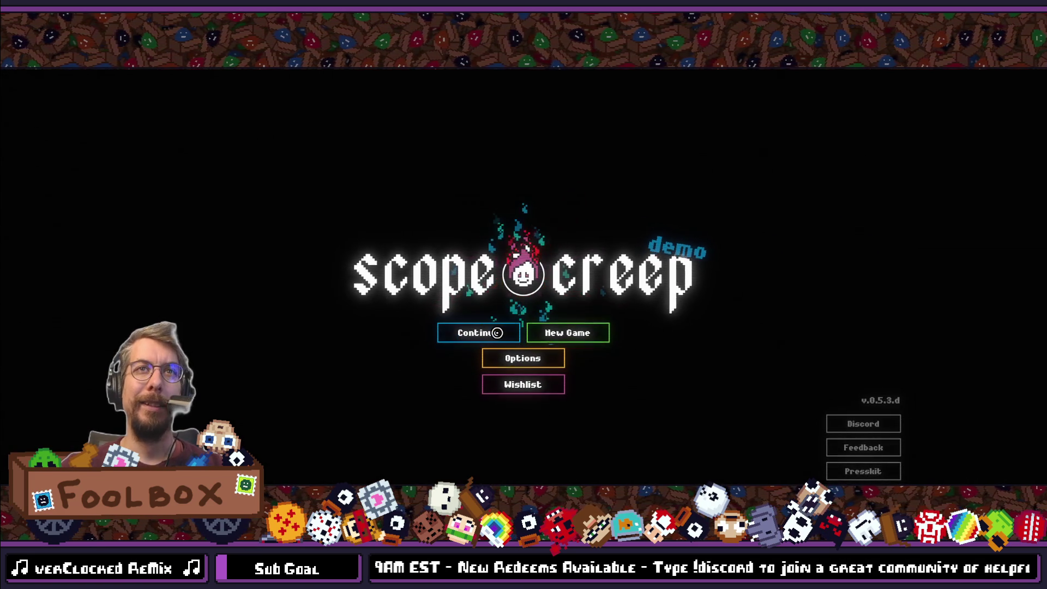
pyautogui.click(497, 333)
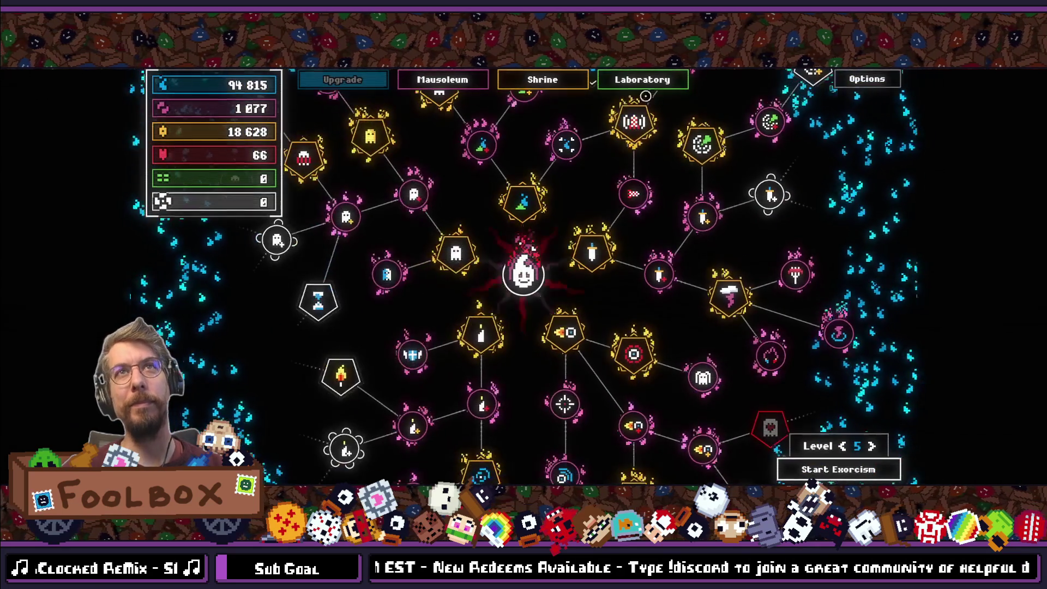
pyautogui.click(642, 80)
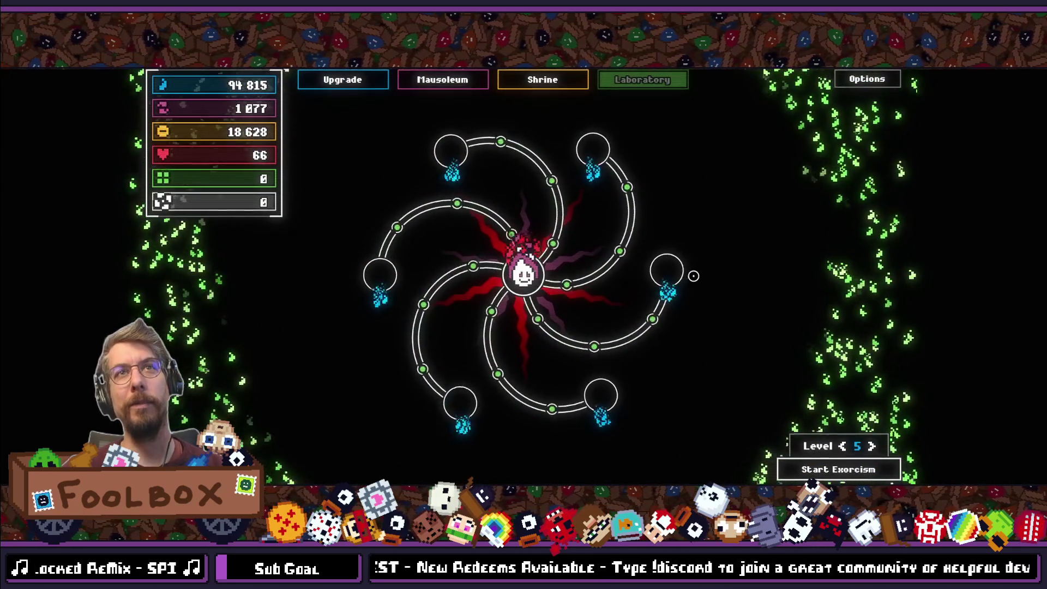
# Toggle between the Shrine and Laboratory views to watch the circle arms swing closed and open.
pyautogui.click(551, 82)
pyautogui.click(643, 80)
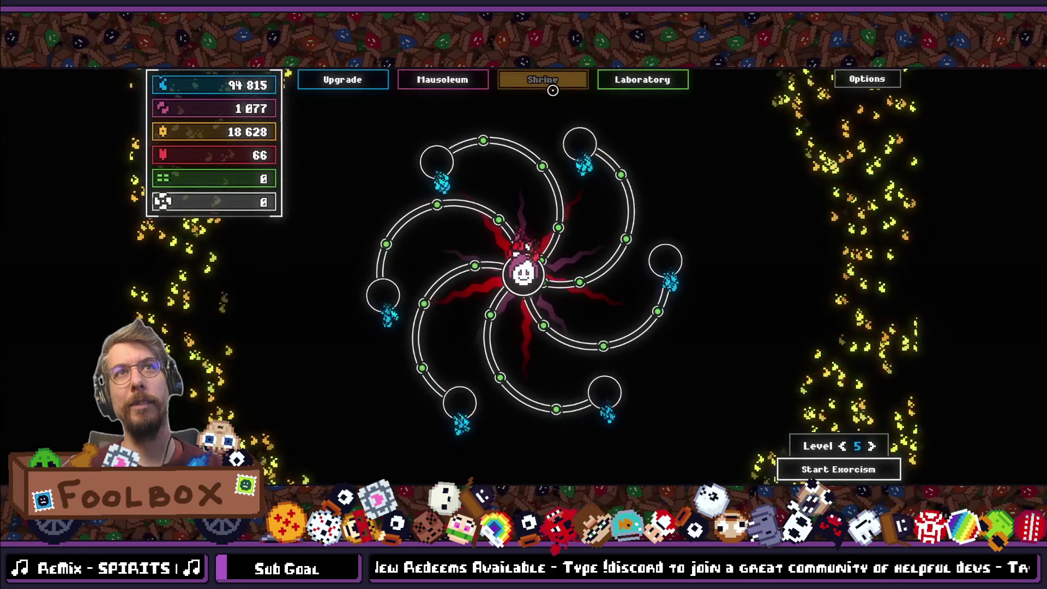
pyautogui.click(642, 81)
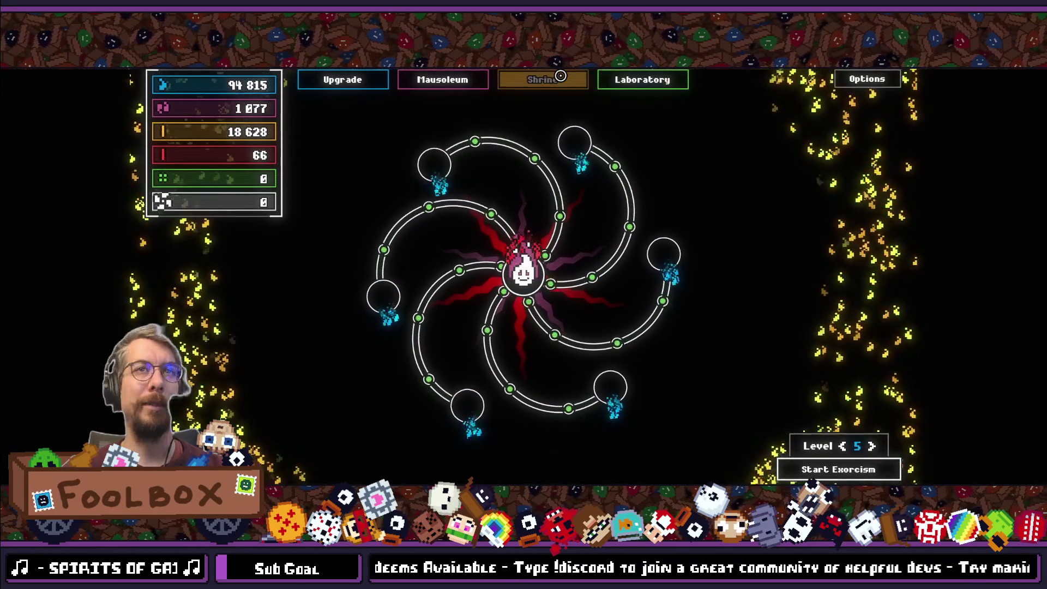
pyautogui.click(561, 76)
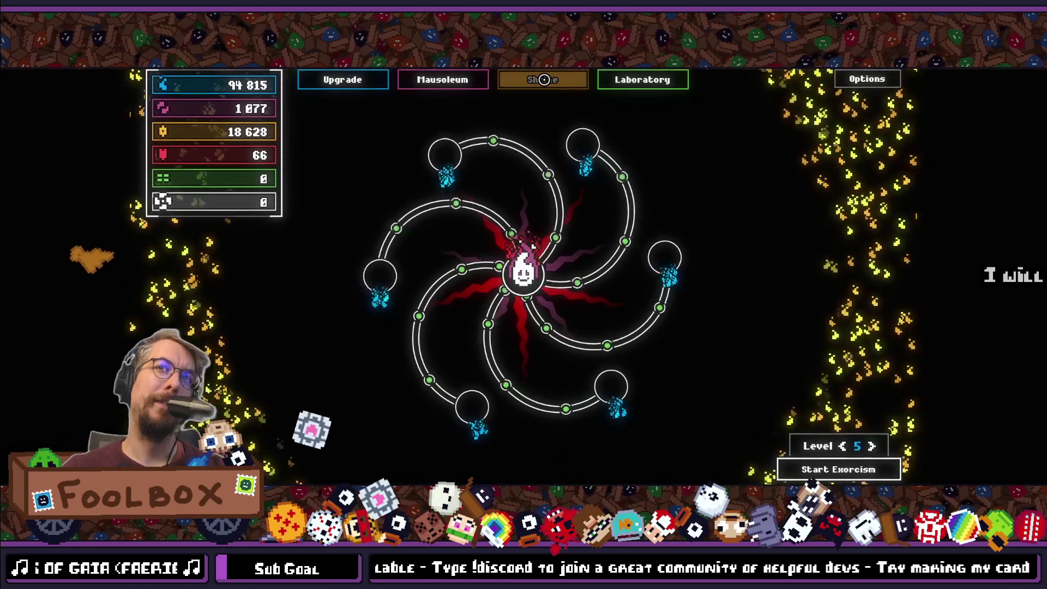
pyautogui.click(631, 82)
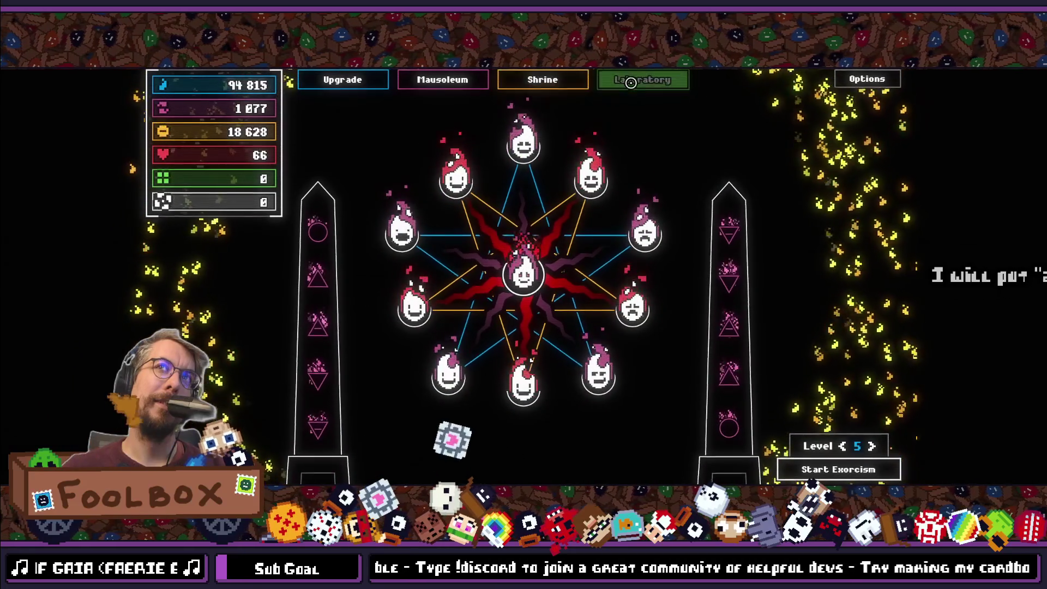
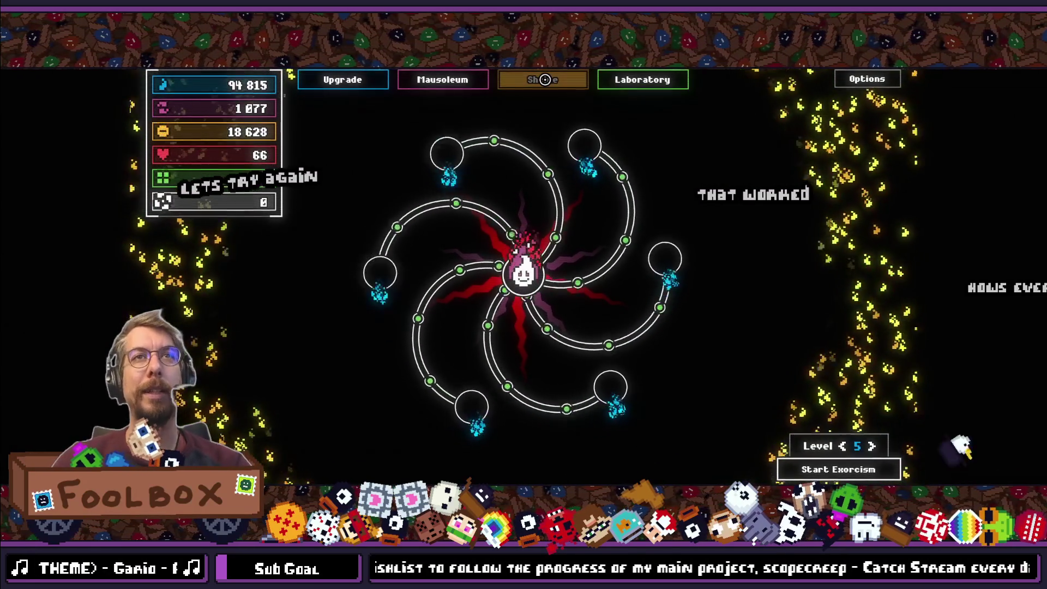
# Toggle Shrine, Laboratory, then Shrine again to watch the transition, then close the game window.
pyautogui.click(544, 80)
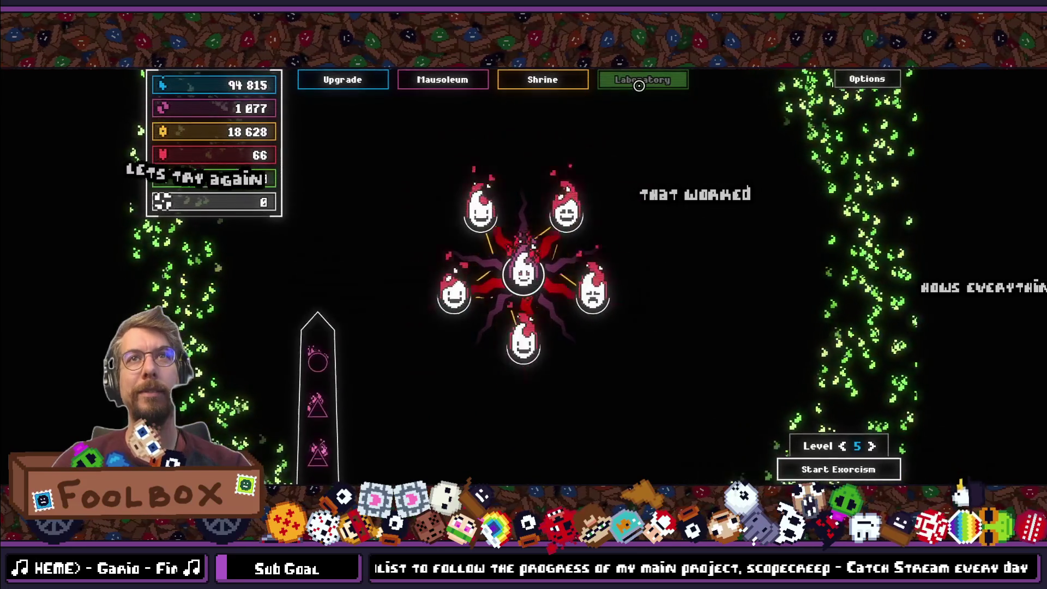
pyautogui.click(639, 85)
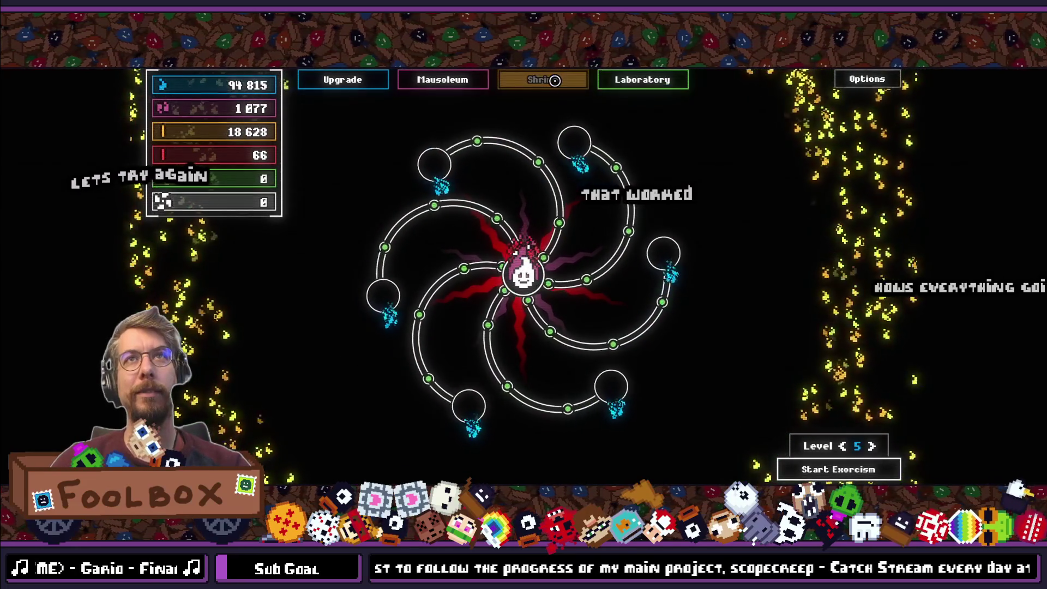
pyautogui.click(555, 81)
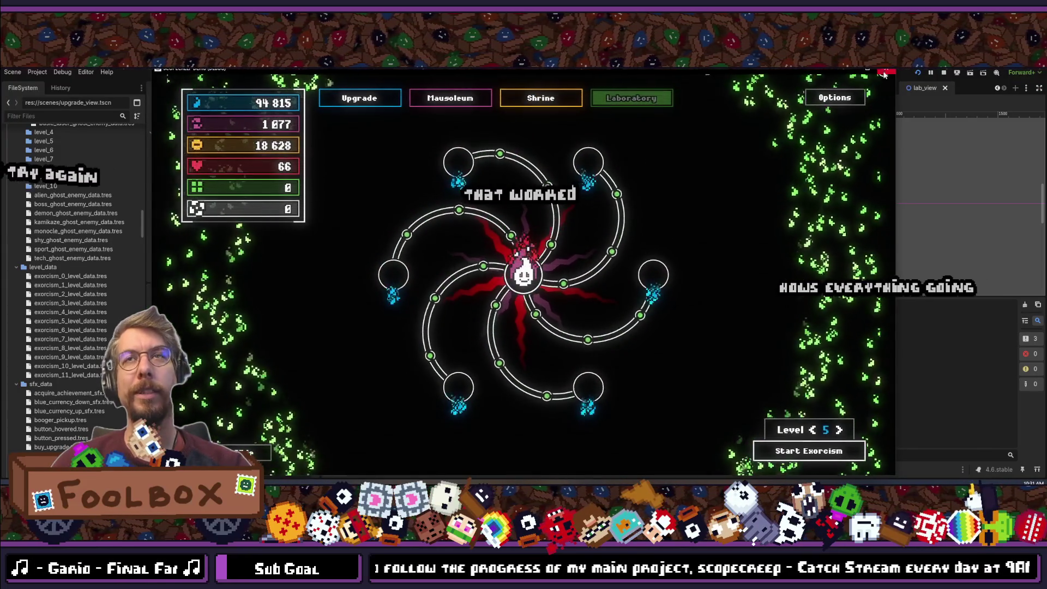
pyautogui.click(886, 73)
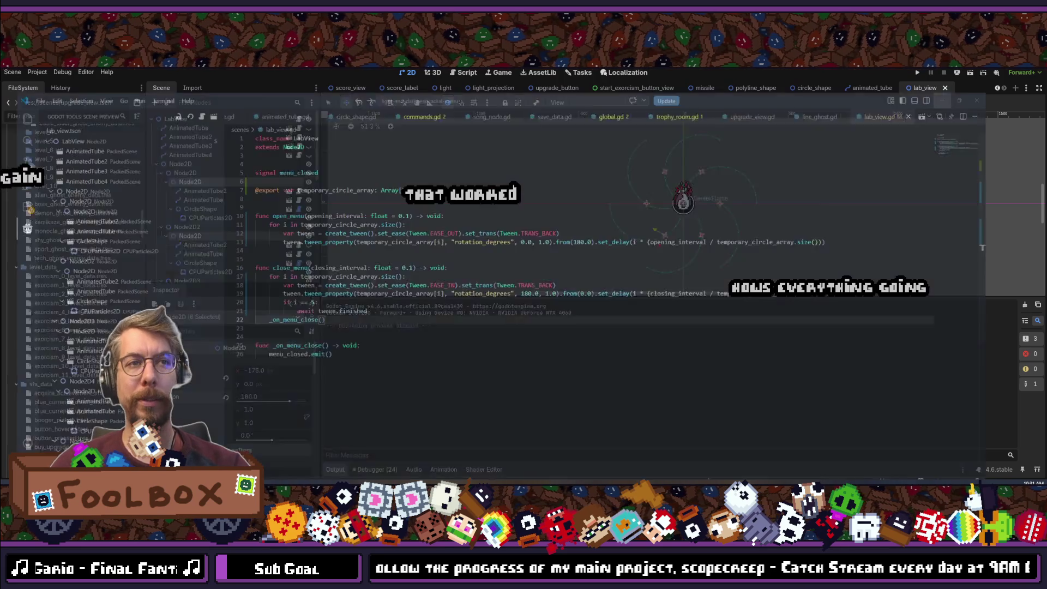
# Add 'opening_interval /= 2.0' as the first line of open_menu in lab_view.gd and save.
pyautogui.hotkey('alt', 'Tab')
pyautogui.click(641, 200)
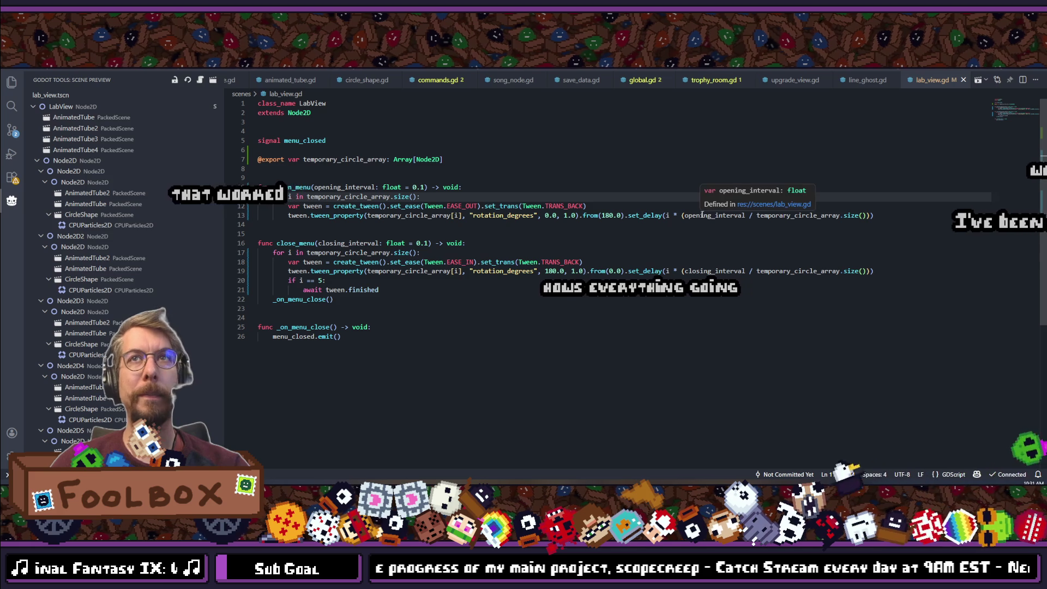
pyautogui.click(485, 188)
pyautogui.press('Return')
pyautogui.write('op')
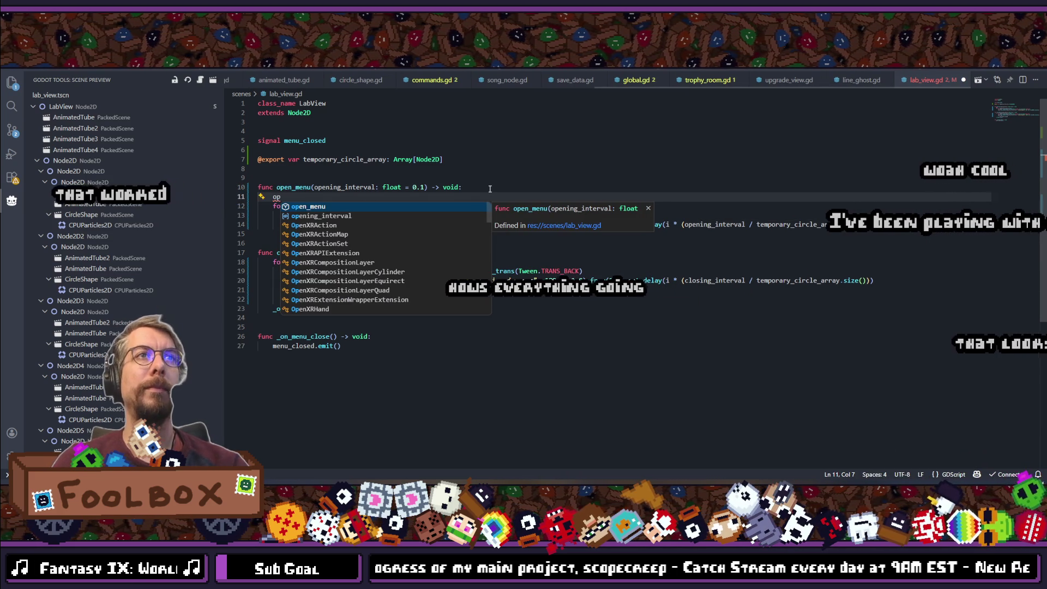
pyautogui.press('Down')
pyautogui.press('Return')
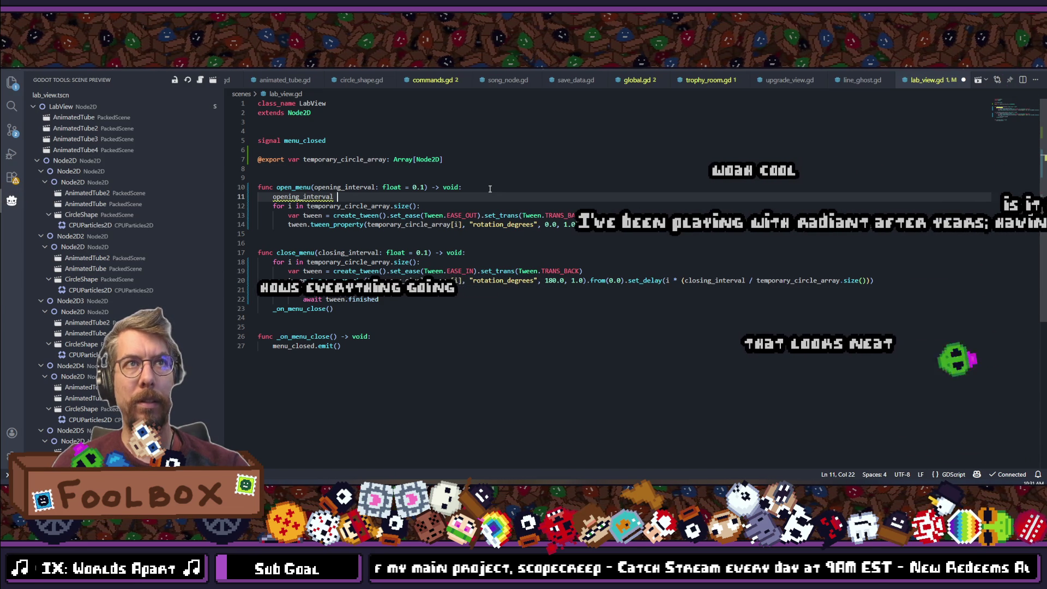
pyautogui.write('/= 2.0')
pyautogui.hotkey('shift', 'Left')
pyautogui.hotkey('shift', 'Left')
pyautogui.hotkey('shift', 'Left')
pyautogui.hotkey('ctrl', 's')
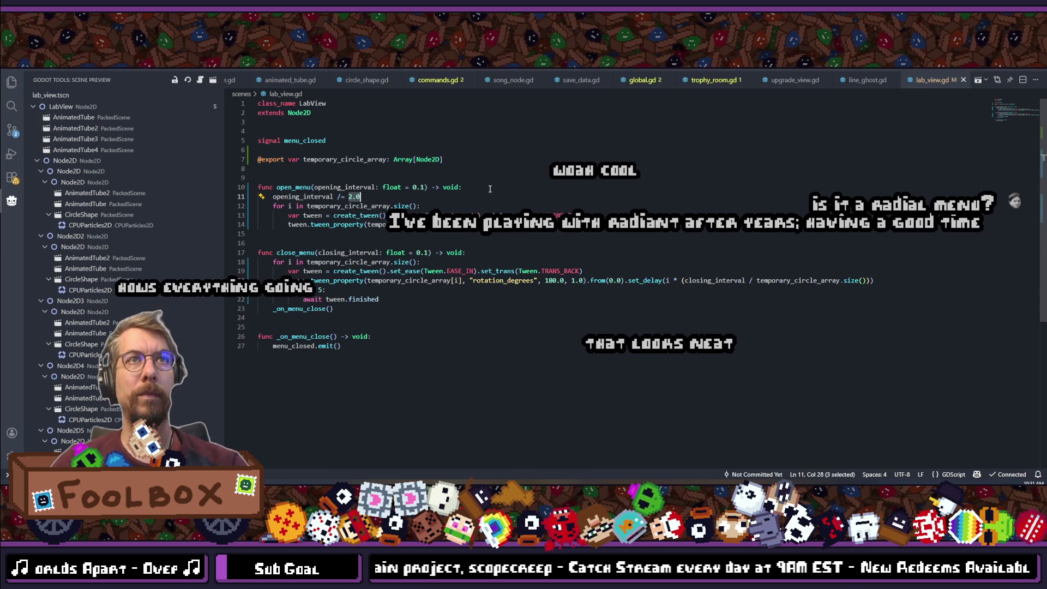
# Copy the halving line into close_menu as 'closing_interval /= 2.0', save, and return to Godot.
pyautogui.hotkey('shift', 'alt', 'Down')
pyautogui.hotkey('alt', 'Down')
pyautogui.hotkey('alt', 'Down')
pyautogui.hotkey('alt', 'Down')
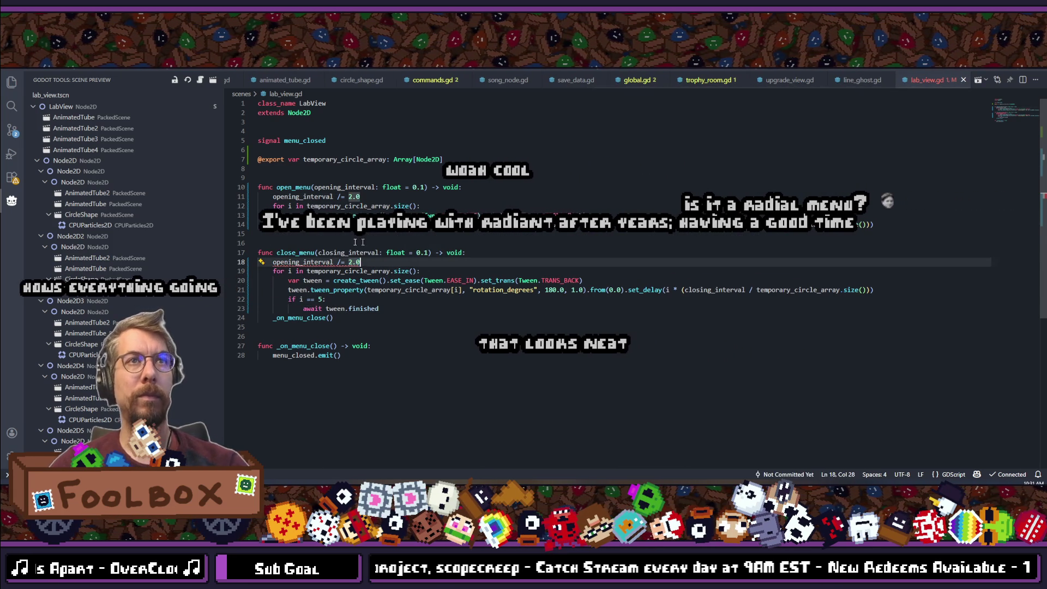
pyautogui.doubleClick(327, 253)
pyautogui.hotkey('ctrl', 'c')
pyautogui.doubleClick(303, 261)
pyautogui.hotkey('ctrl', 'v')
pyautogui.hotkey('ctrl', 's')
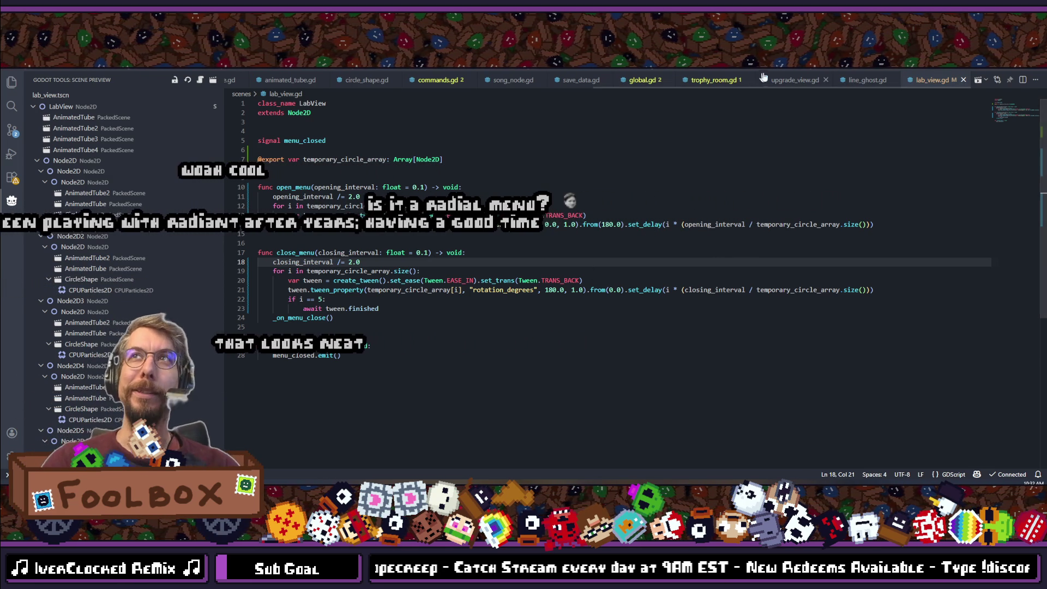
pyautogui.hotkey('alt', 'Tab')
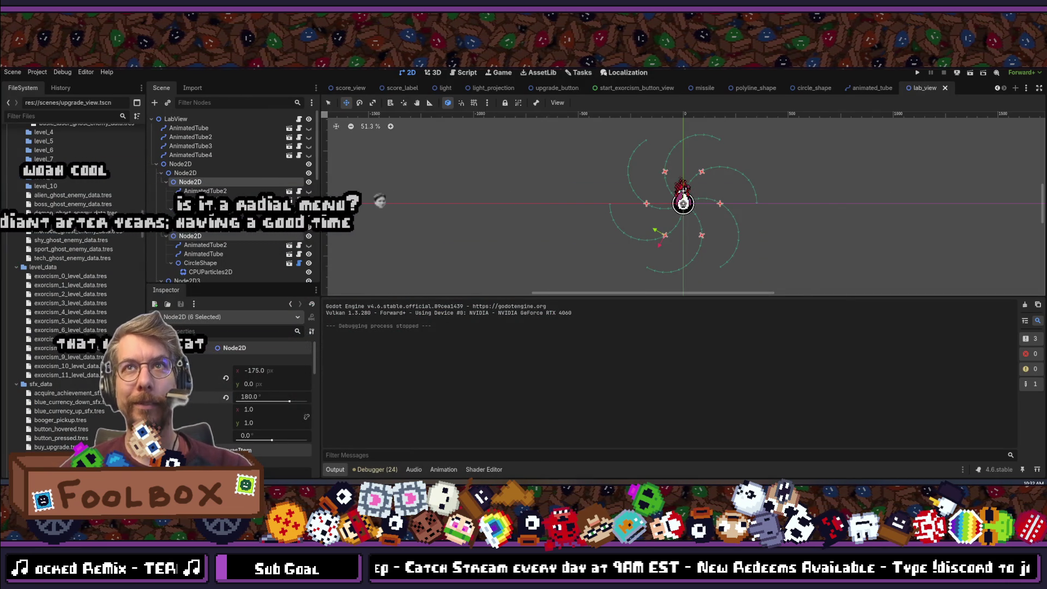
# Run the project with F5, glance at Options, then continue the saved game.
pyautogui.press('F5')
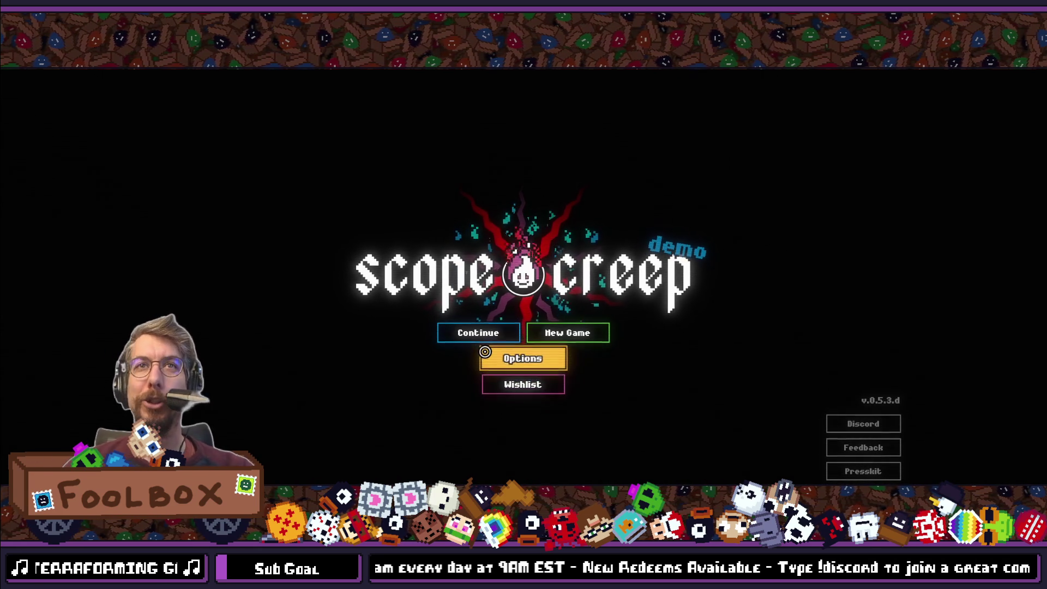
pyautogui.click(522, 358)
pyautogui.press('Escape')
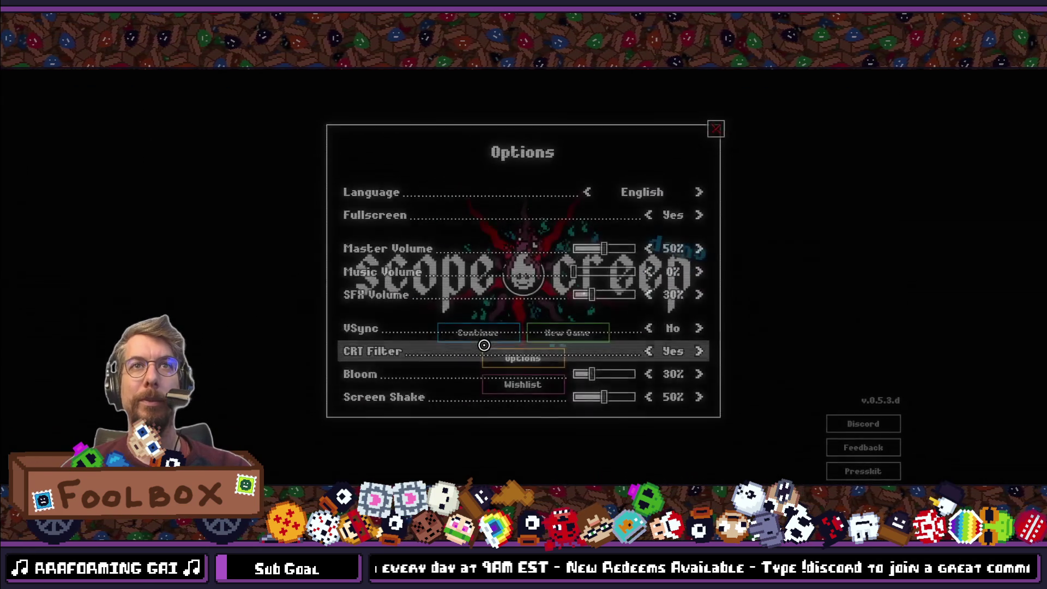
pyautogui.click(480, 333)
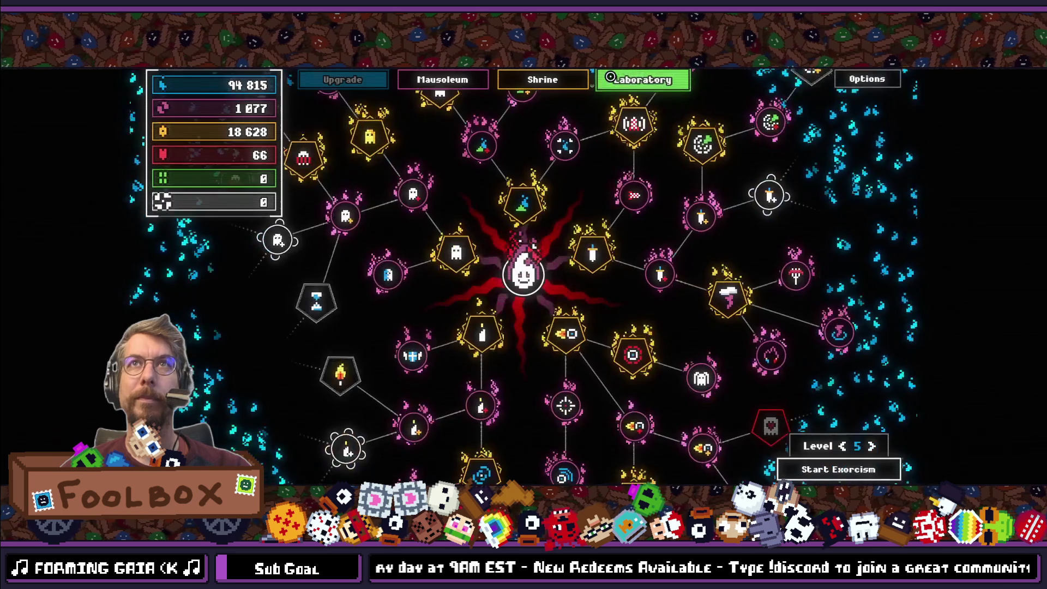
# Switch Laboratory, Shrine, Laboratory, Shrine to test the halved intervals, then quit with F8.
pyautogui.click(610, 77)
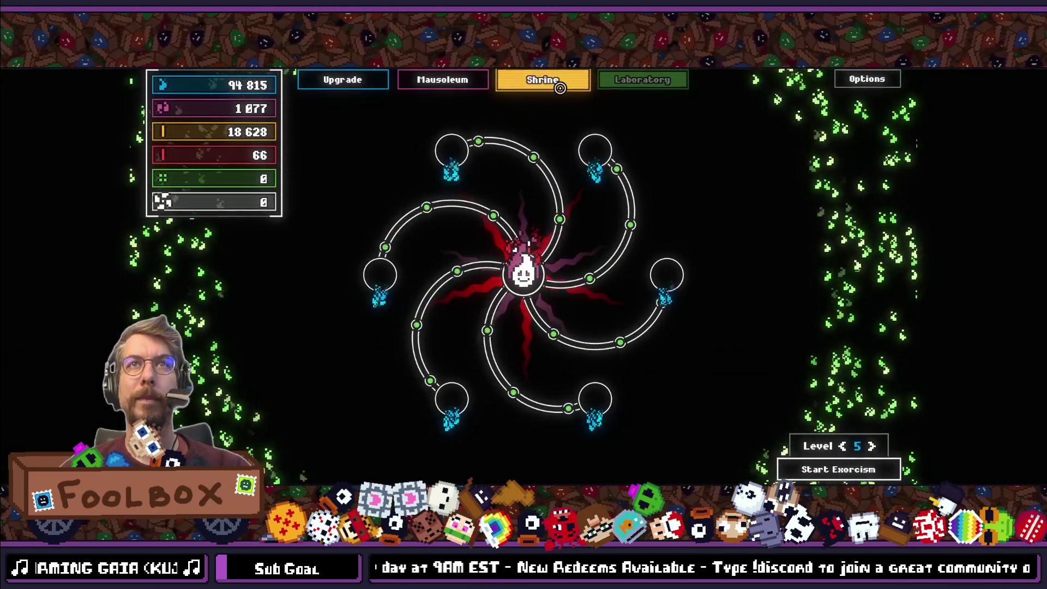
pyautogui.click(554, 83)
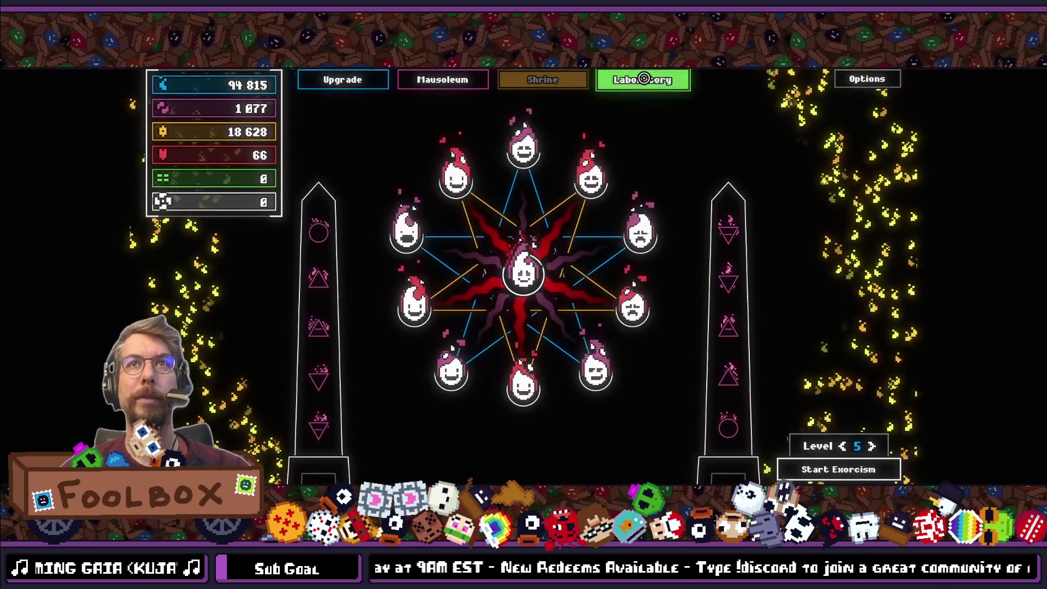
pyautogui.click(644, 78)
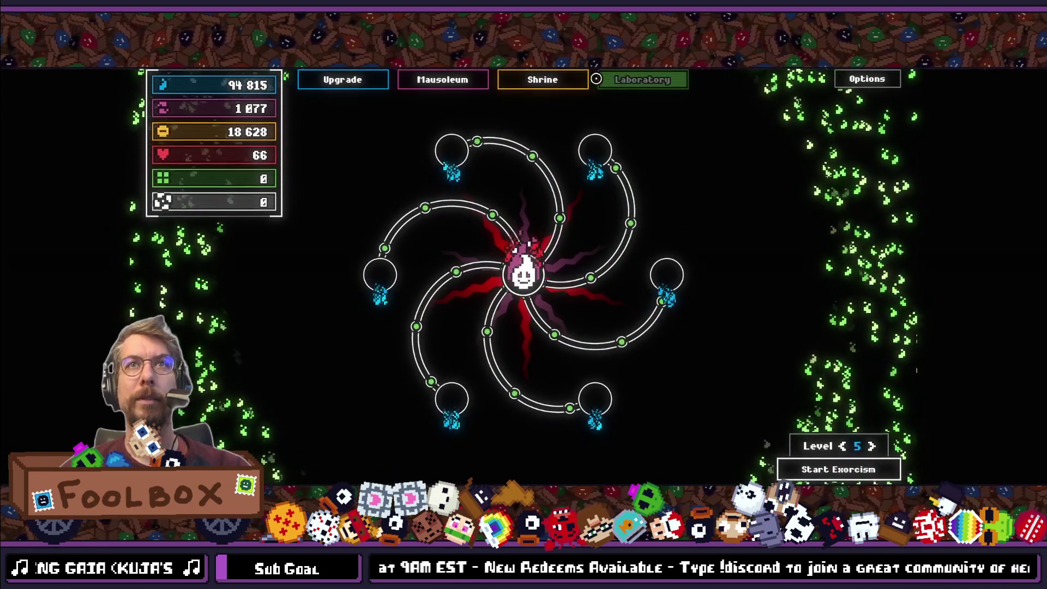
pyautogui.click(576, 80)
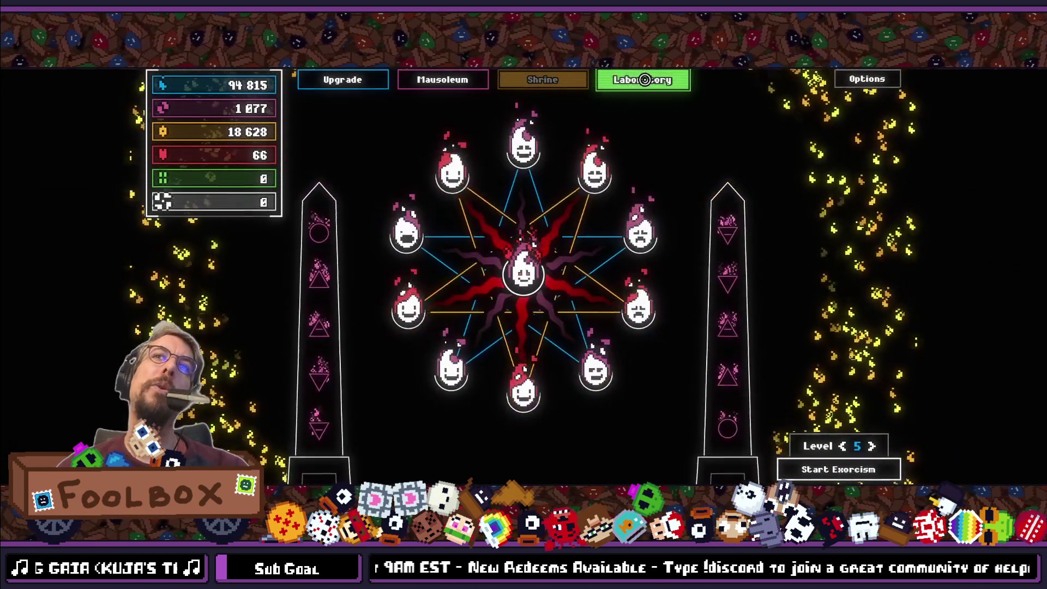
pyautogui.press('F8')
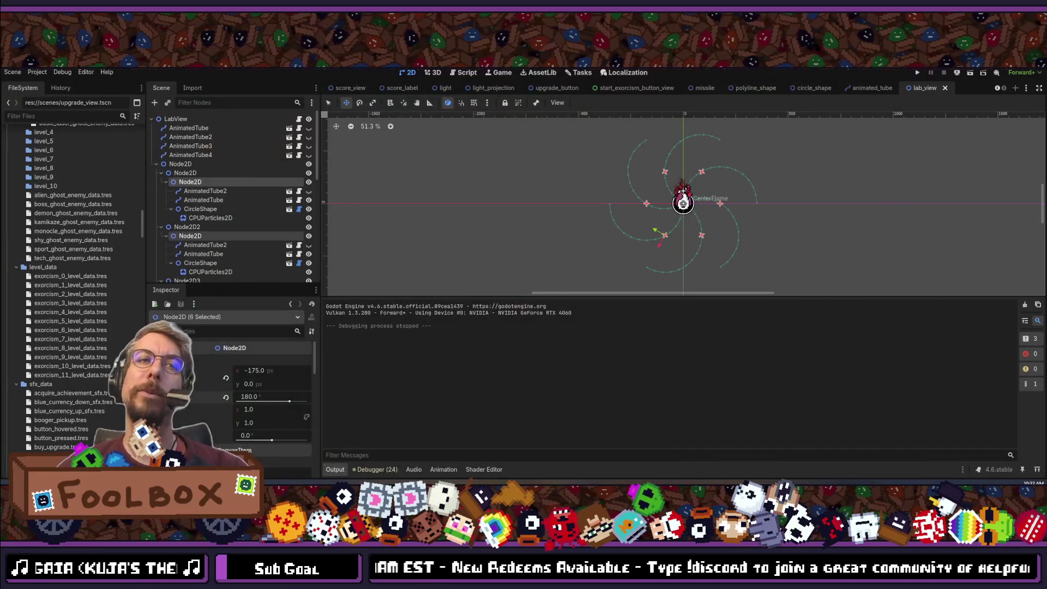
# Delete the '/= 2.0' interval-halving lines from open_menu and close_menu in lab_view.gd.
pyautogui.hotkey('alt', 'Tab')
pyautogui.hotkey('ctrl', 'BackSpace')
pyautogui.write('opening_interval')
pyautogui.hotkey('alt', 'Up')
pyautogui.hotkey('alt', 'Up')
pyautogui.hotkey('alt', 'Up')
pyautogui.hotkey('ctrl', 'shift', 'k')
pyautogui.press('Up')
pyautogui.press('Up')
pyautogui.press('End')
pyautogui.press('BackSpace')
pyautogui.press('BackSpace')
pyautogui.press('BackSpace')
pyautogui.hotkey('ctrl', 'BackSpace')
pyautogui.hotkey('ctrl', 'BackSpace')
pyautogui.hotkey('ctrl', 'BackSpace')
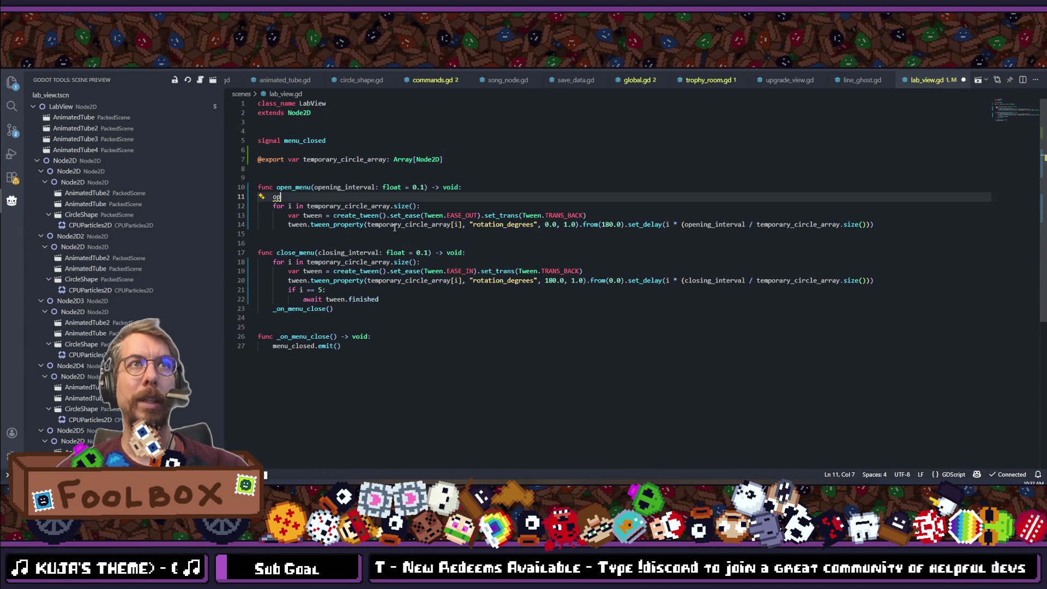
# Change both tween_property durations from 1.0 to 0.5, then run the game from Godot.
pyautogui.moveTo(574, 215); pyautogui.dragTo(567, 215)
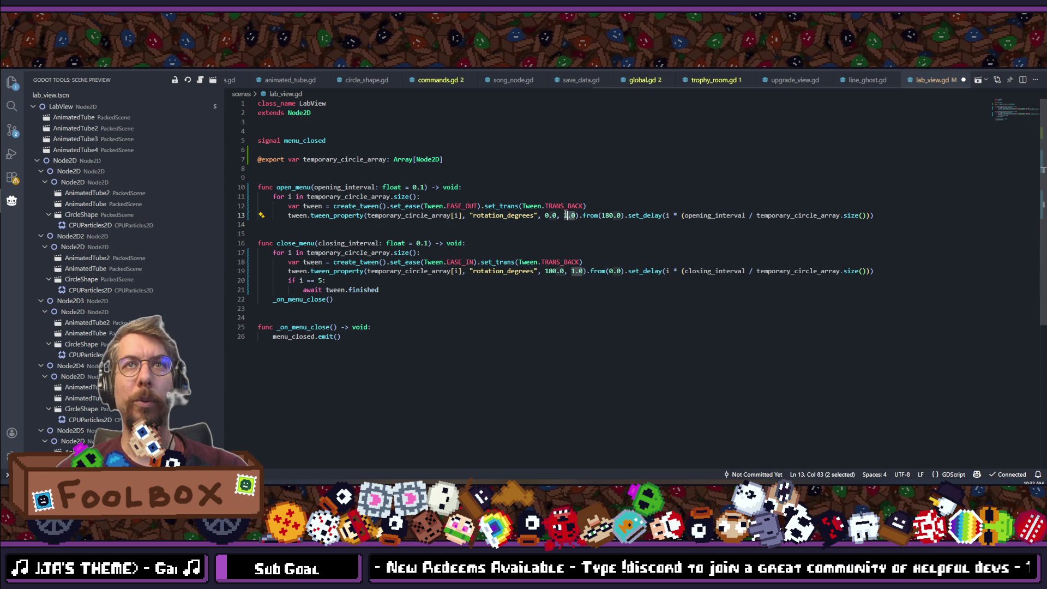
pyautogui.write('0.5')
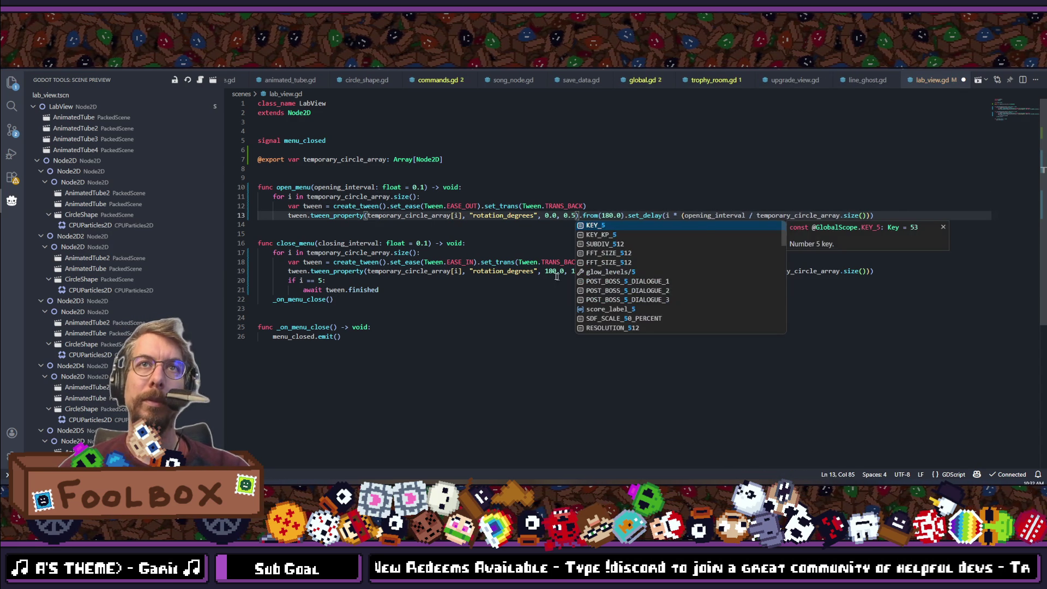
pyautogui.click(551, 271)
pyautogui.click(575, 271)
pyautogui.write('0.5')
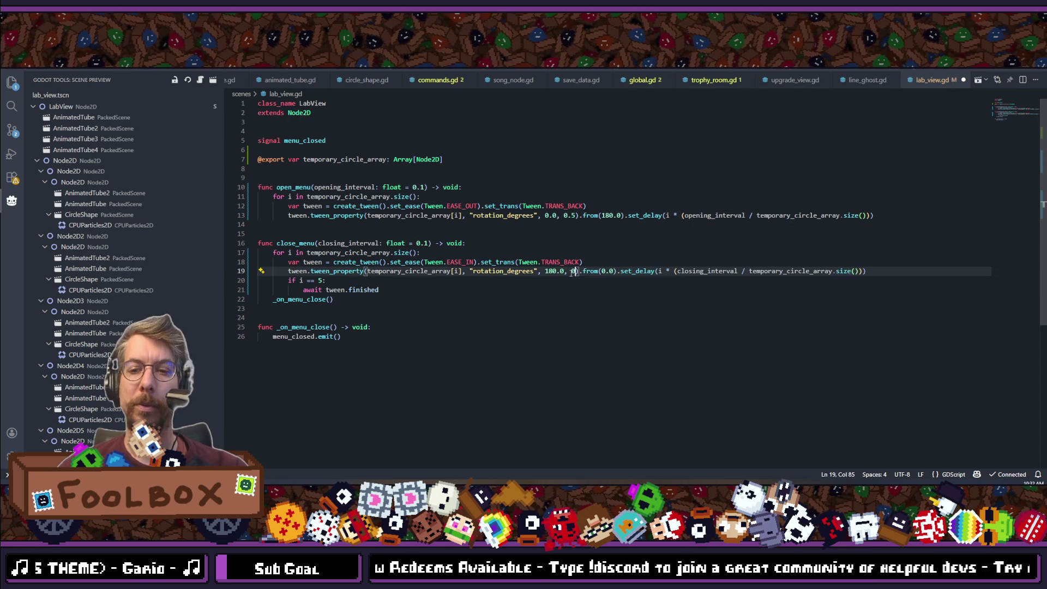
pyautogui.hotkey('alt', 'Tab')
pyautogui.click(916, 74)
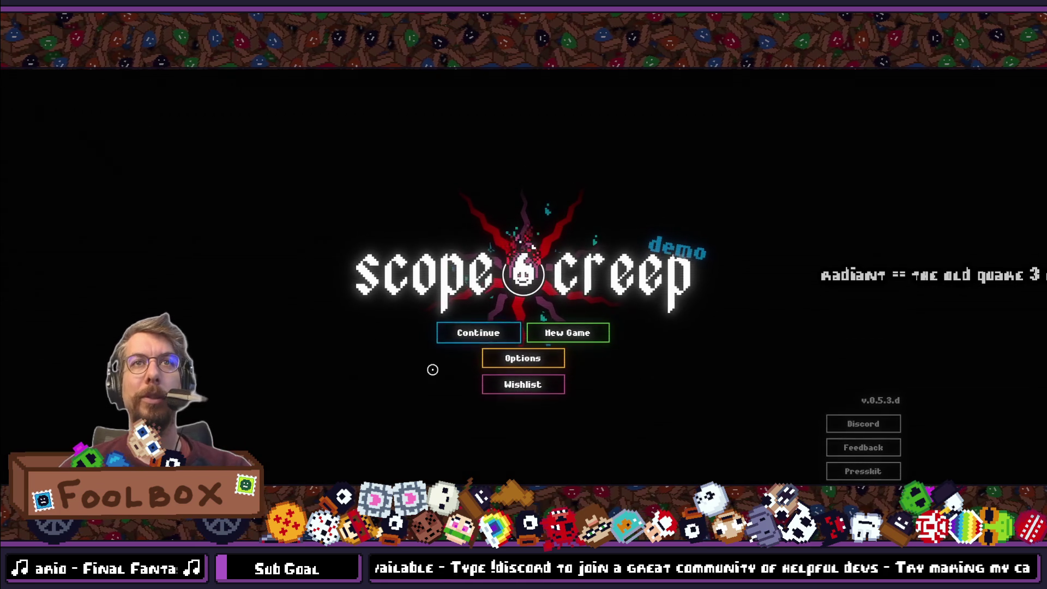
# Continue the saved game, switch to the Shrine screen to check the 0.5 s rotation, then stop with F8.
pyautogui.click(454, 331)
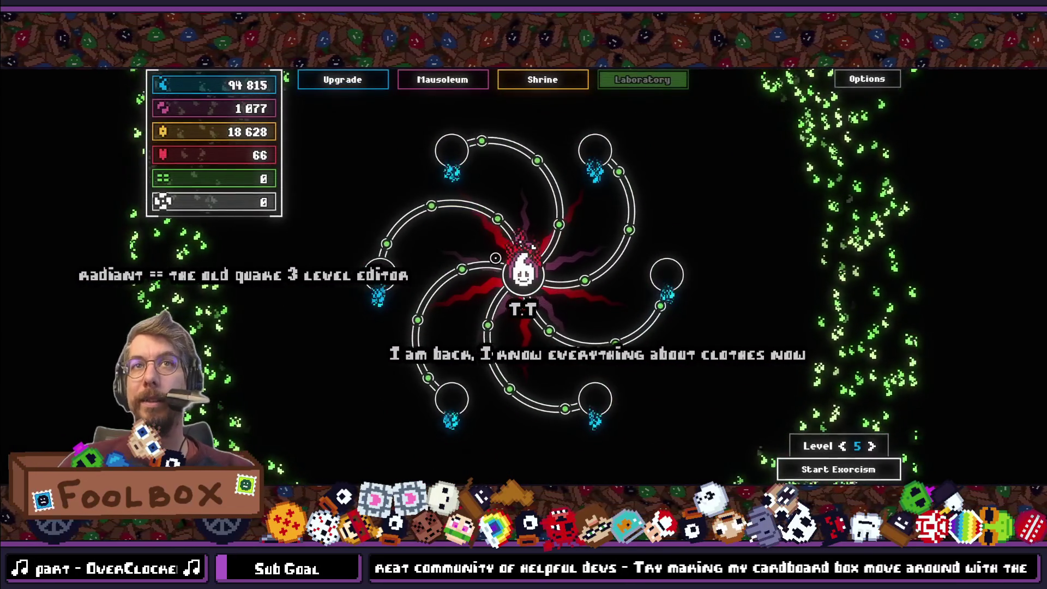
pyautogui.click(517, 79)
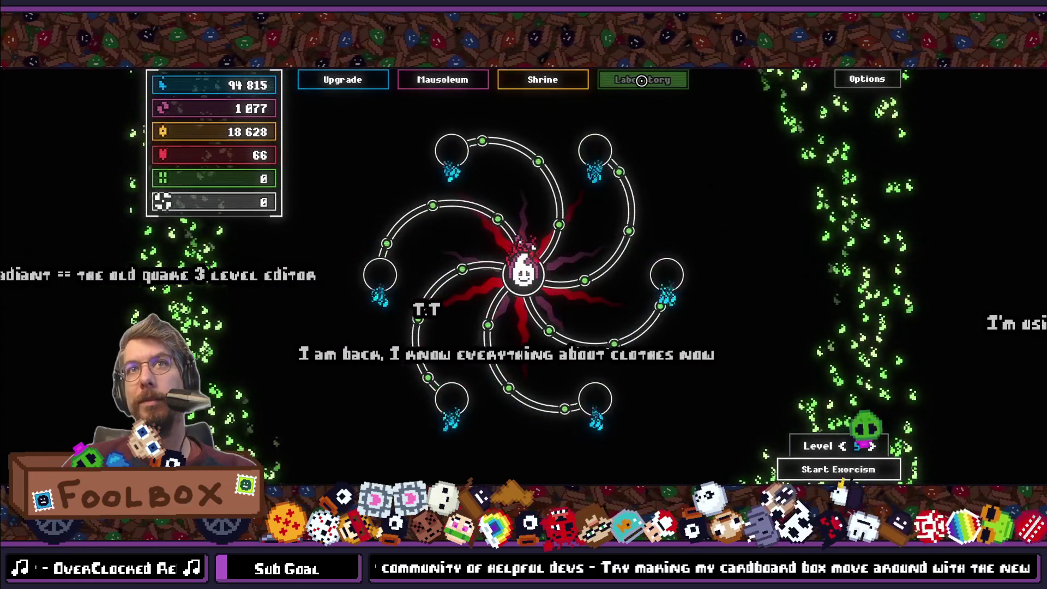
pyautogui.click(543, 79)
pyautogui.press('F8')
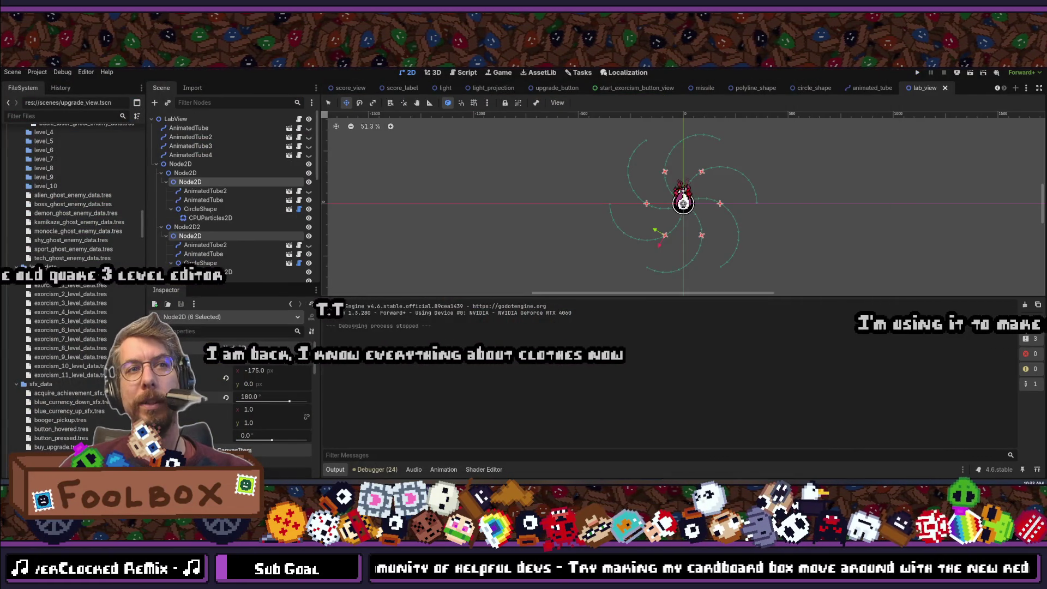
# Type 0.65 over both selected tween durations, save lab_view.gd, and return to Godot.
pyautogui.hotkey('alt', 'Tab')
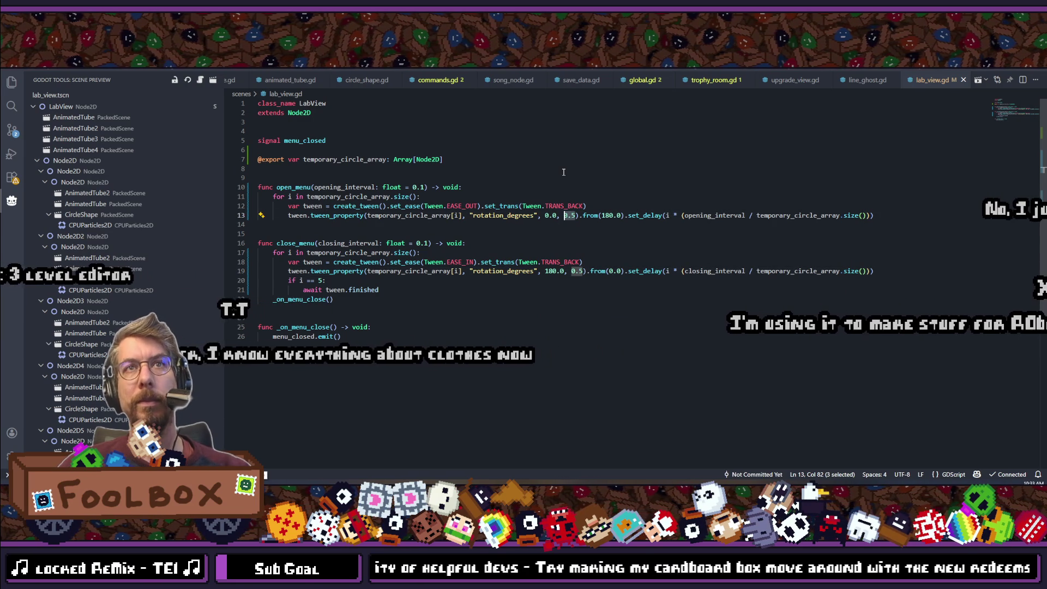
pyautogui.write('0.6')
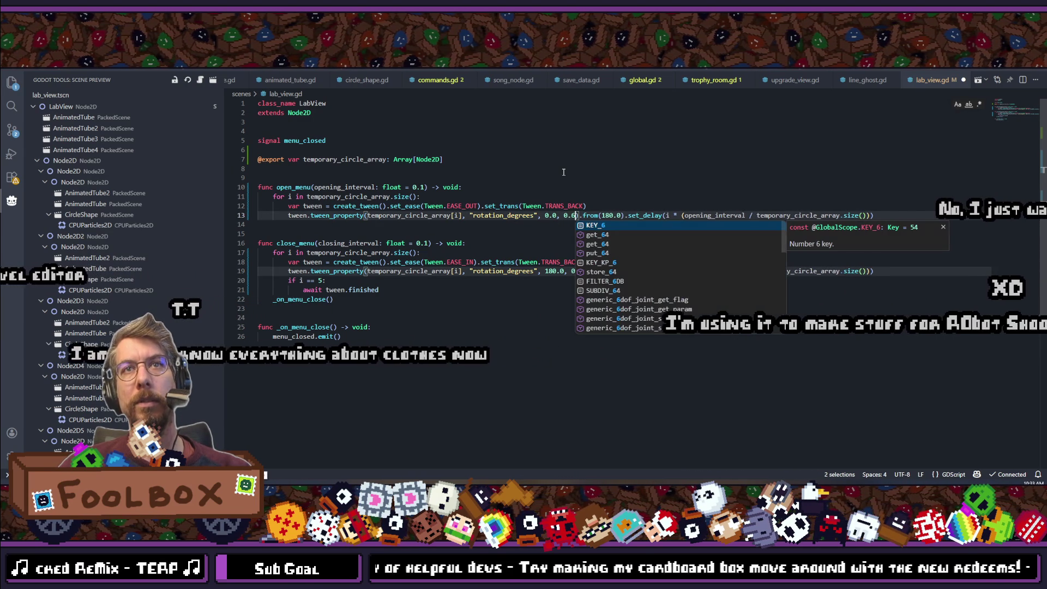
pyautogui.write('5')
pyautogui.press('Escape')
pyautogui.press('Escape')
pyautogui.hotkey('ctrl', 's')
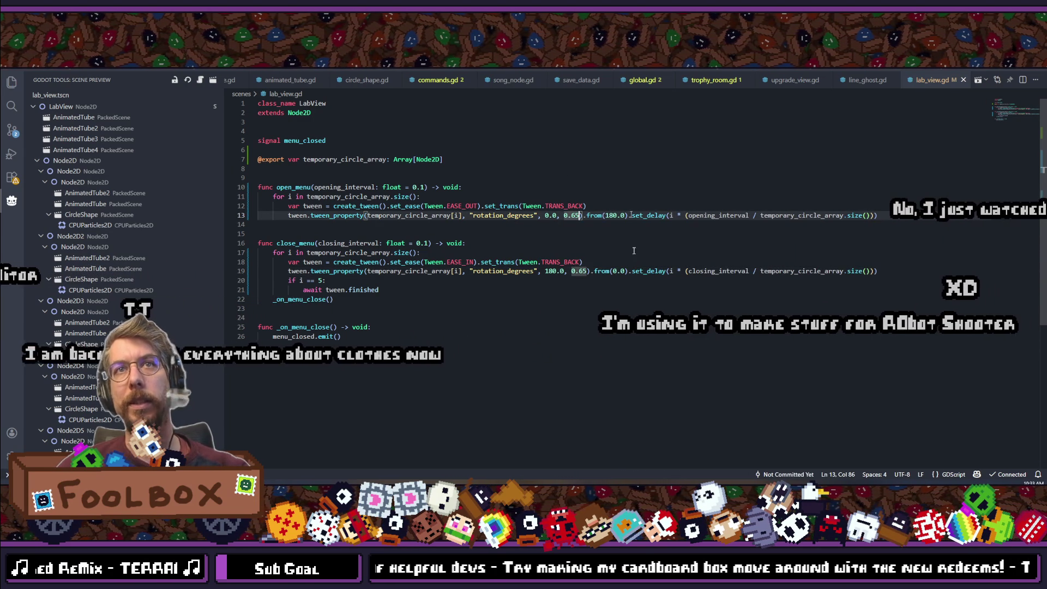
pyautogui.hotkey('alt', 'Tab')
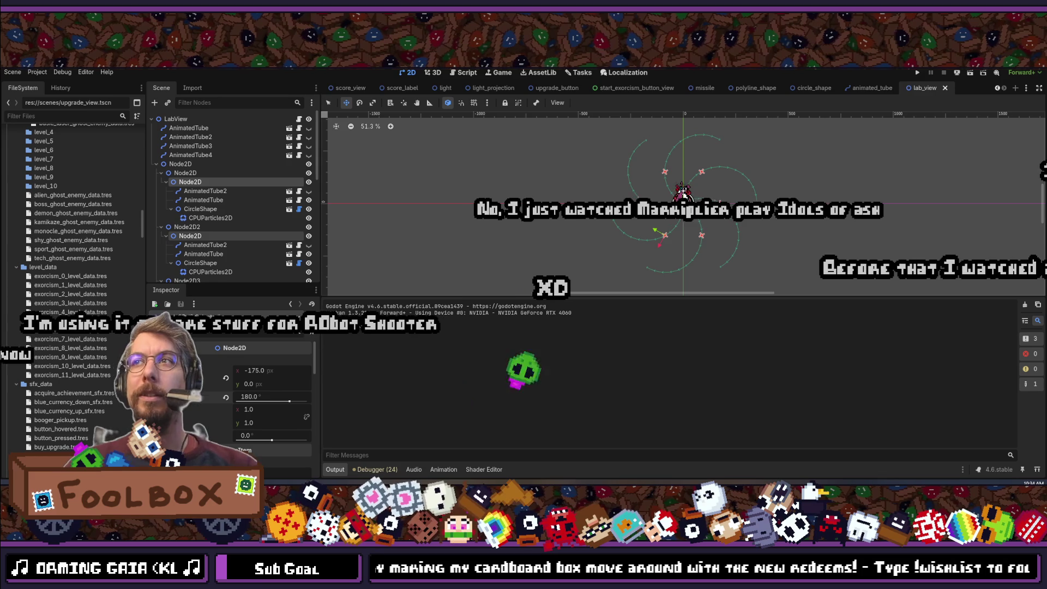
pyautogui.click(920, 72)
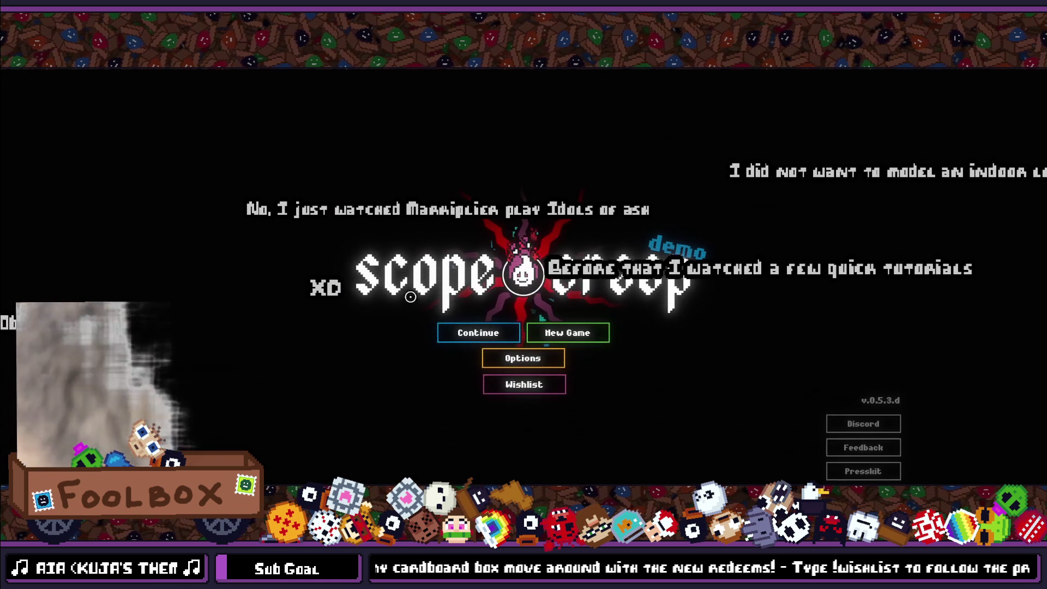
pyautogui.click(464, 339)
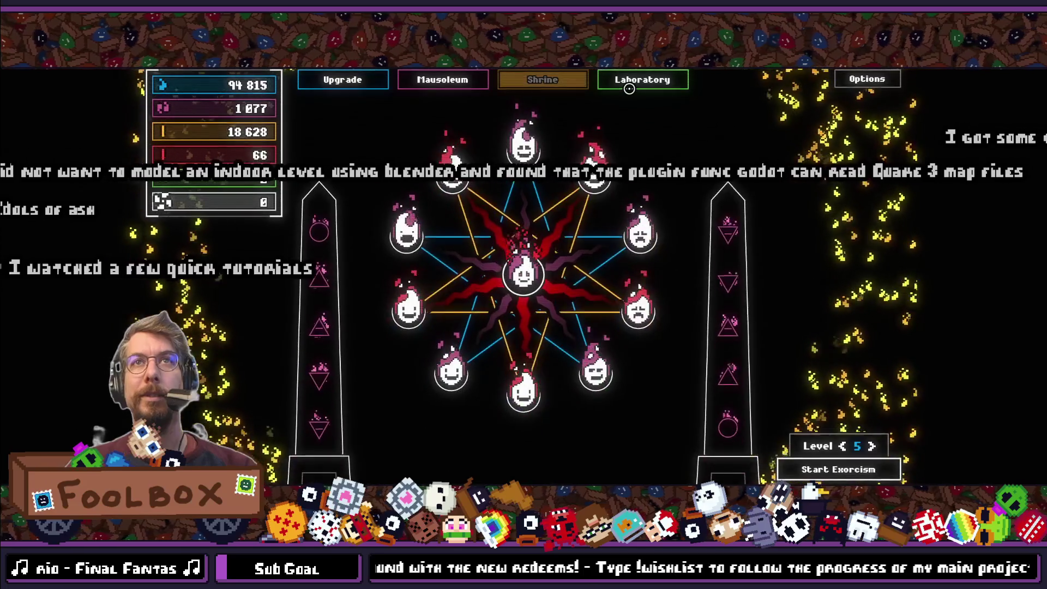
pyautogui.click(556, 80)
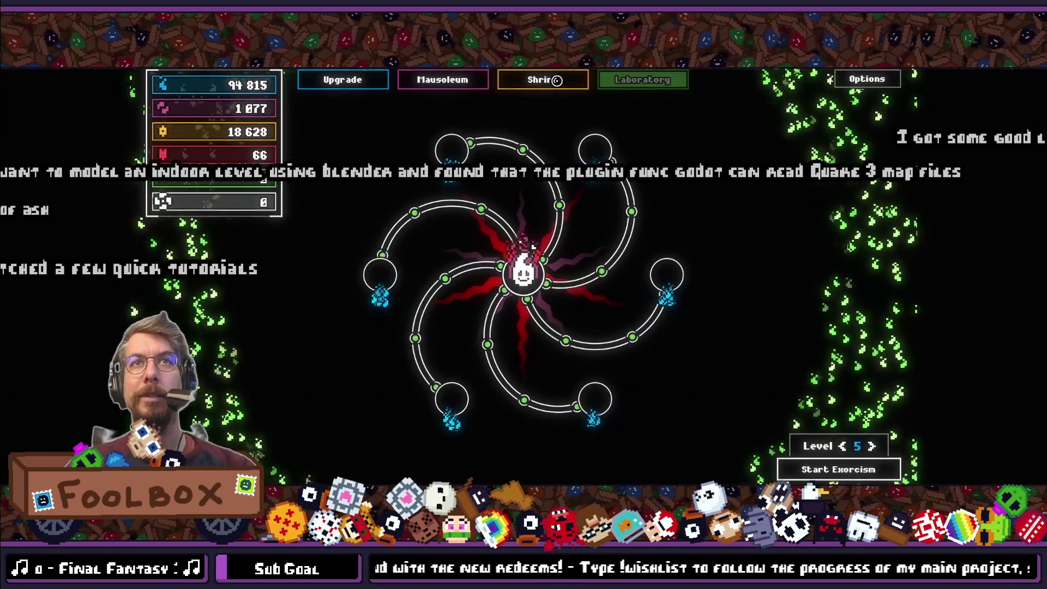
pyautogui.click(636, 83)
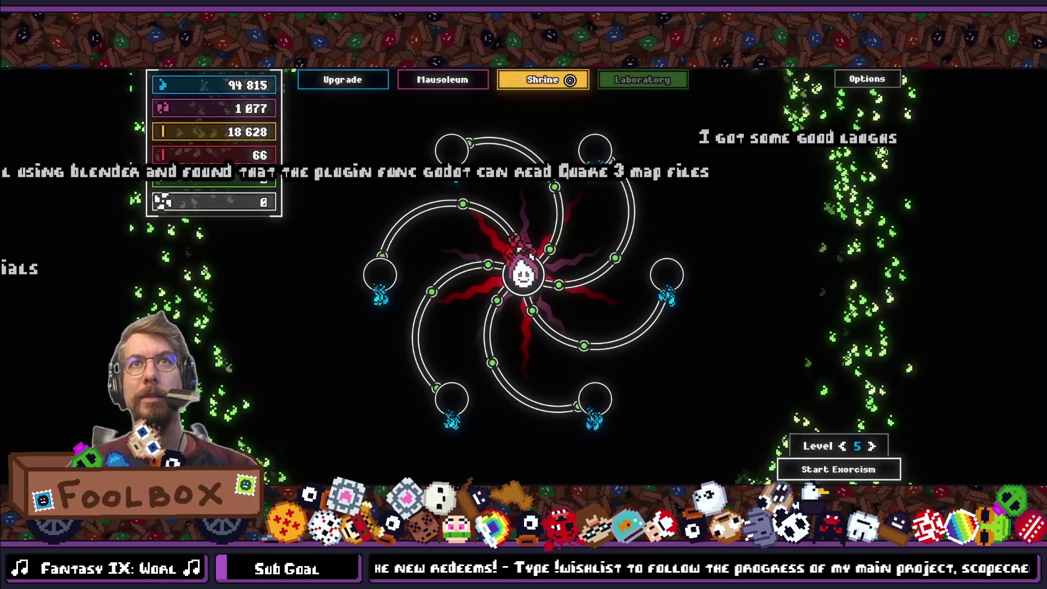
pyautogui.click(638, 80)
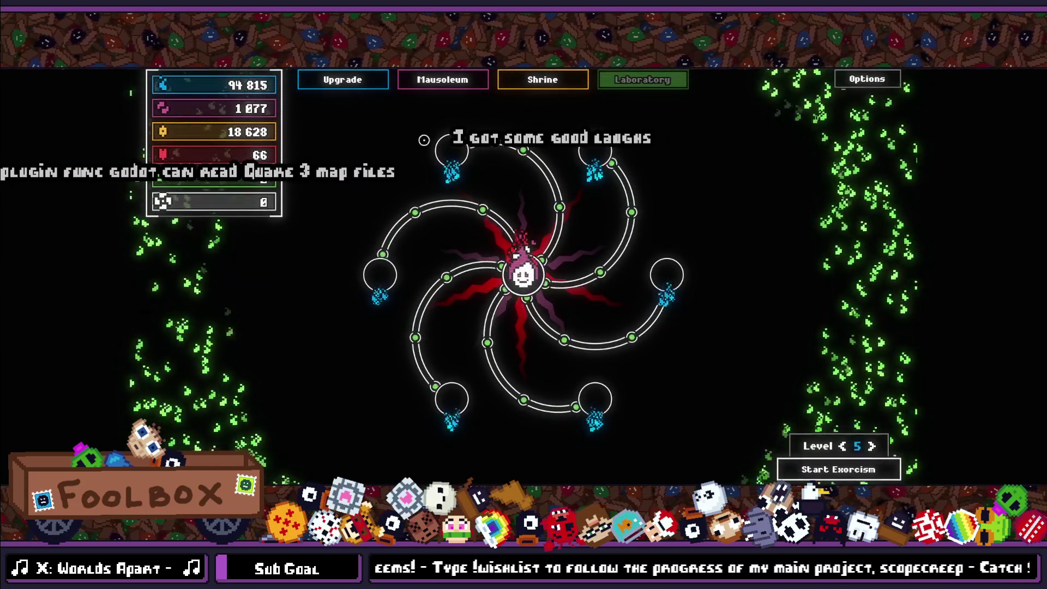
pyautogui.click(568, 76)
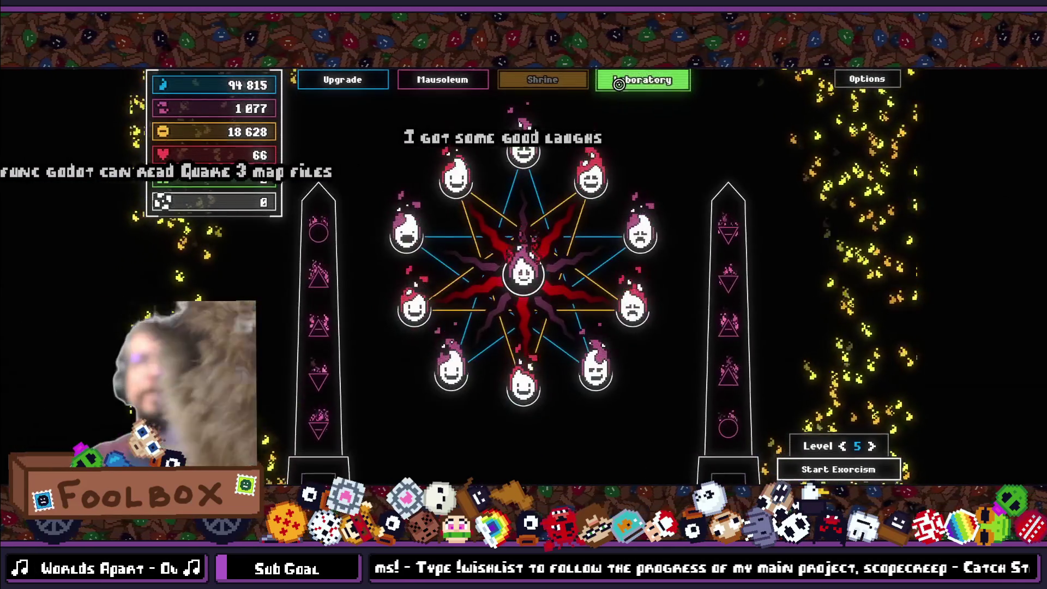
pyautogui.click(559, 82)
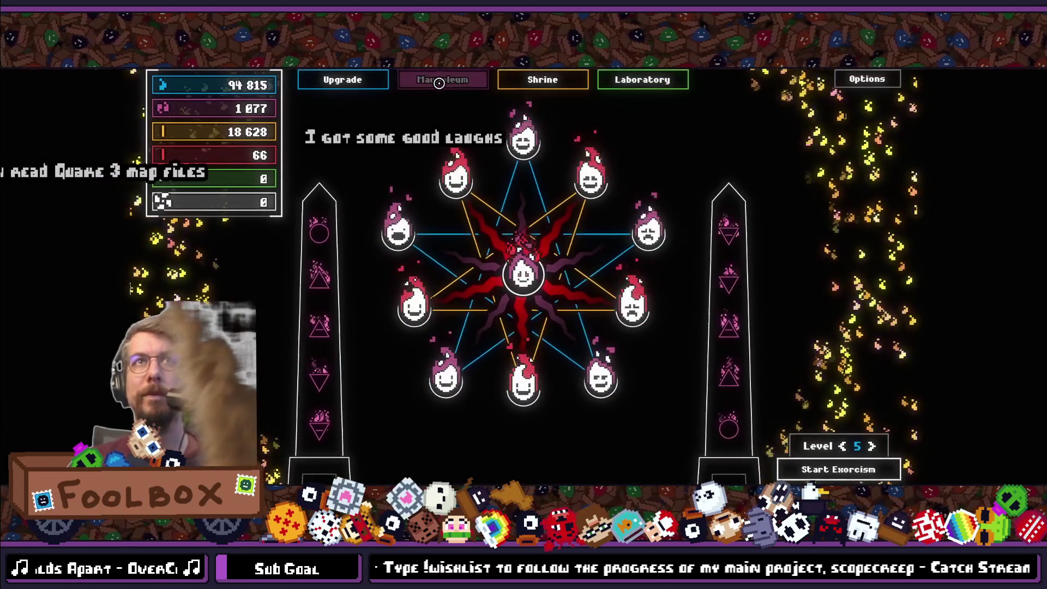
pyautogui.click(437, 83)
pyautogui.click(320, 86)
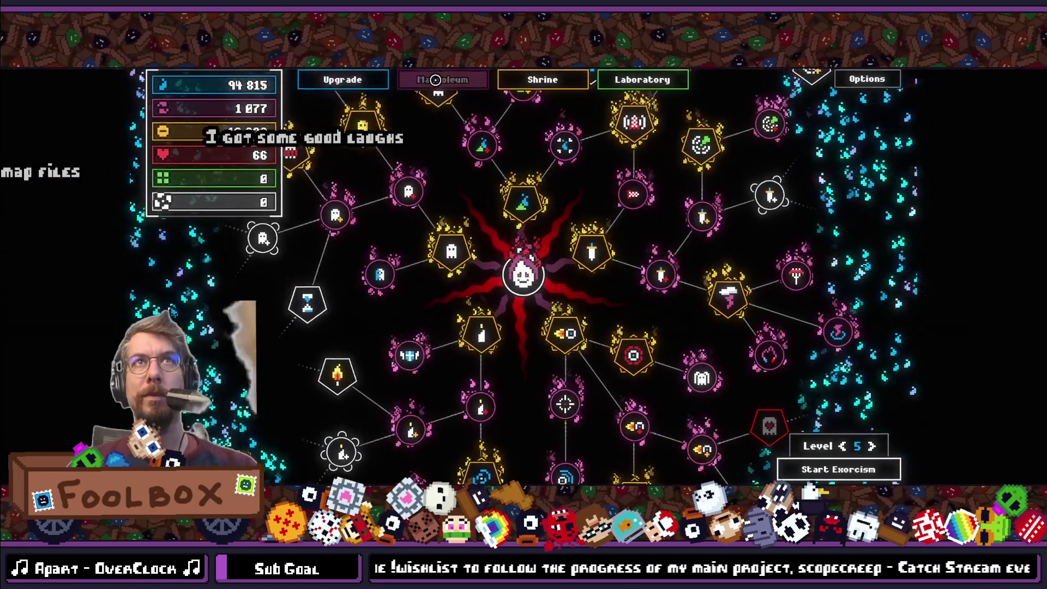
pyautogui.click(352, 81)
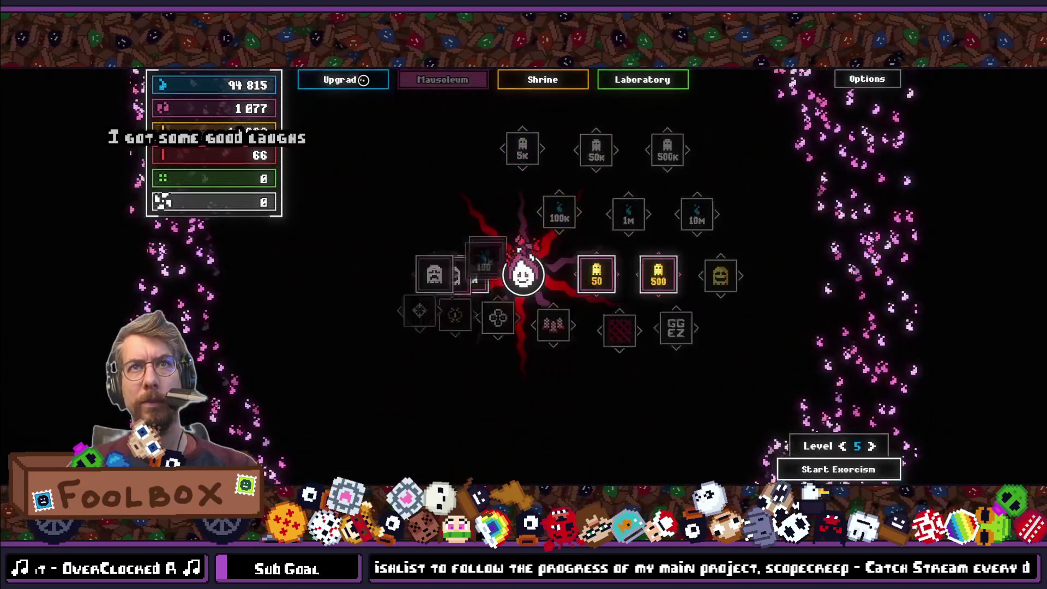
pyautogui.click(438, 77)
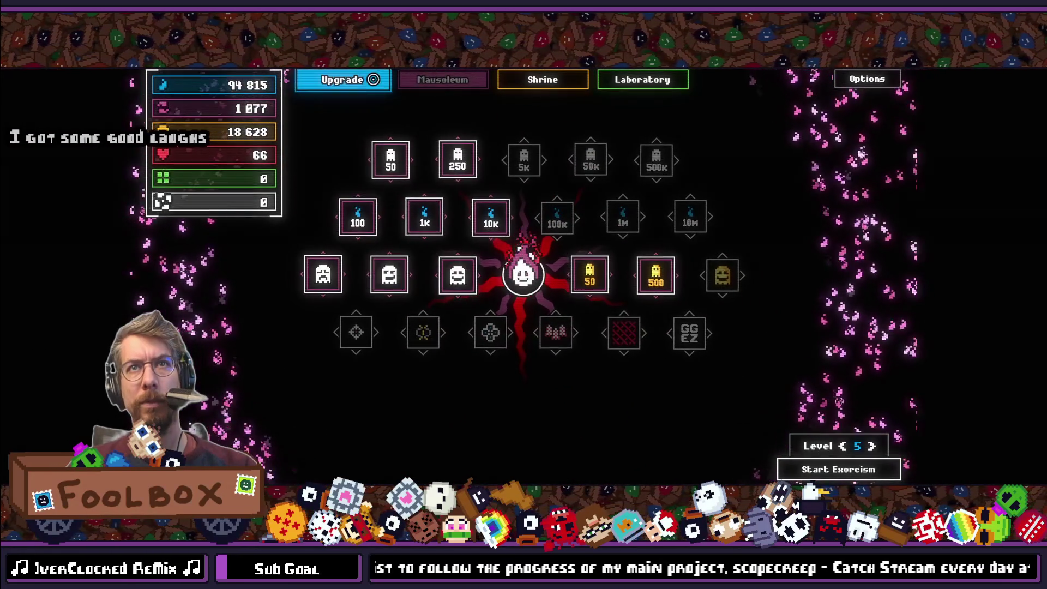
pyautogui.click(370, 79)
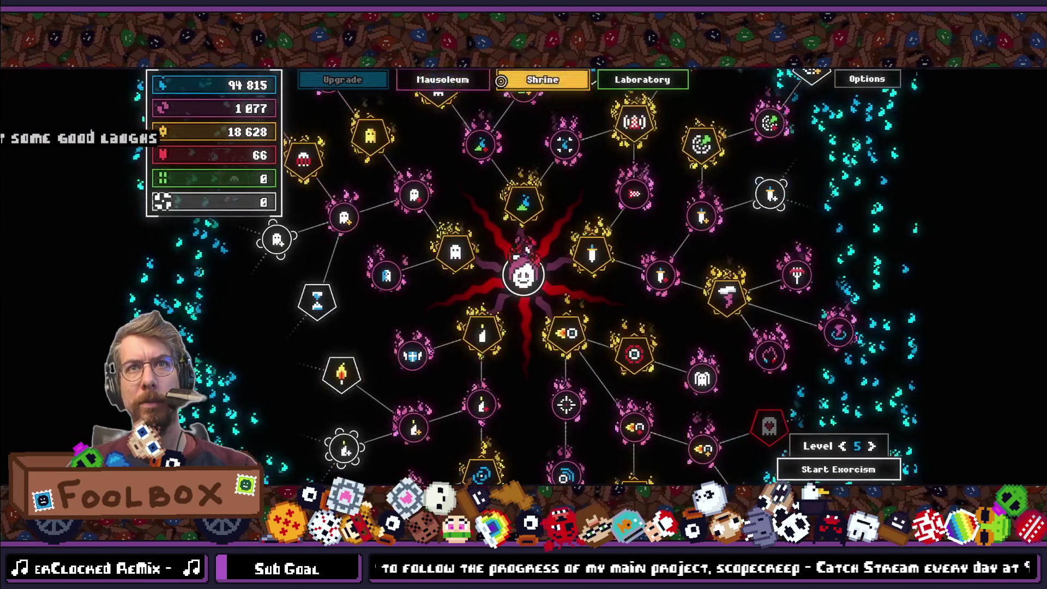
pyautogui.click(505, 80)
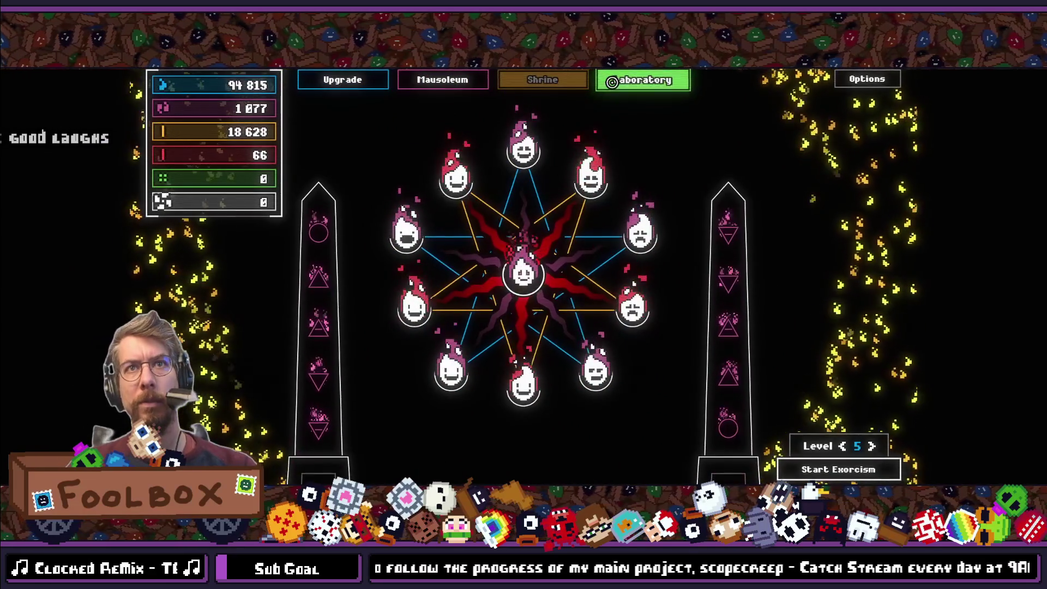
pyautogui.click(612, 82)
pyautogui.click(564, 82)
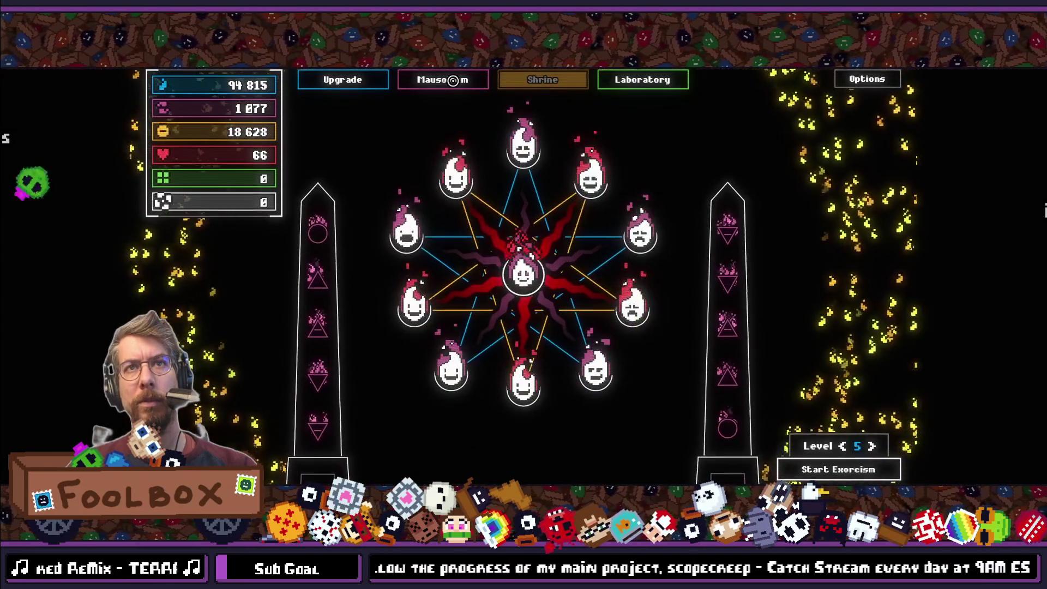
pyautogui.click(346, 79)
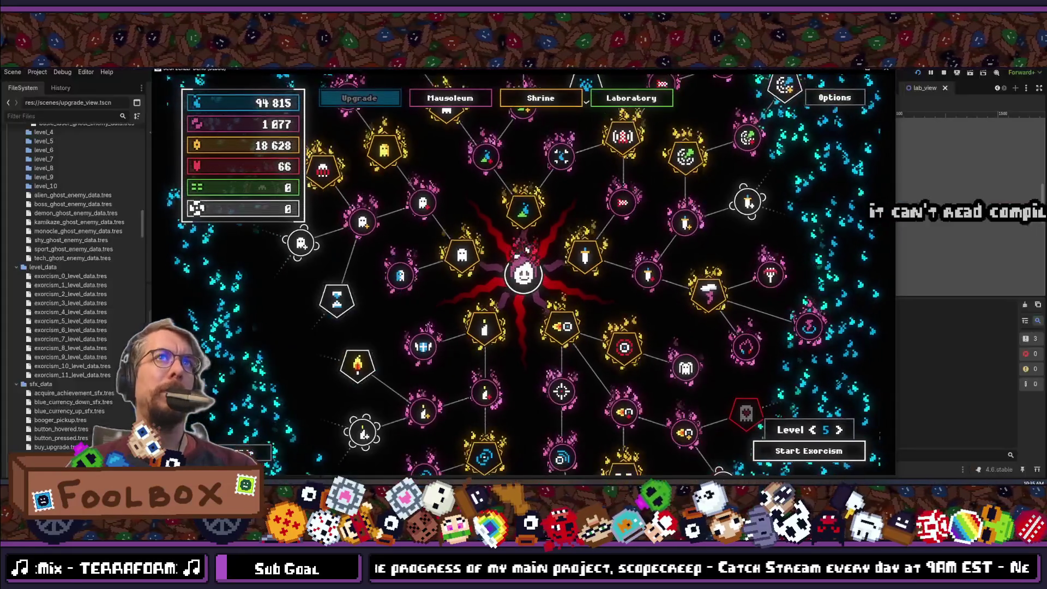
pyautogui.press('F8')
pyautogui.hotkey('ctrl', 's')
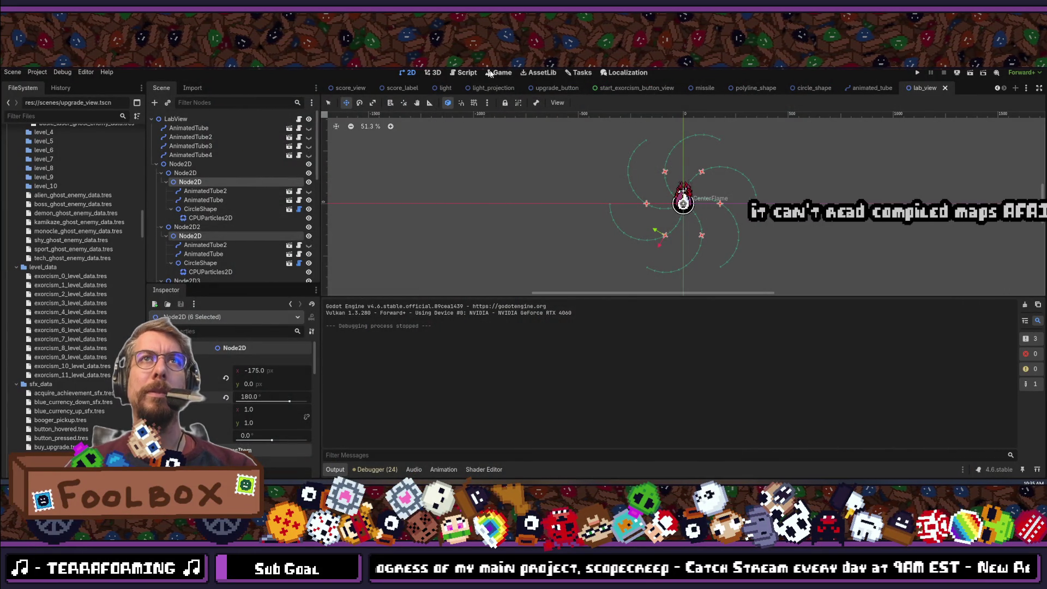
# On the Tasks board, add a red Todo card 'Weird Visual glitch when switching from a menu t…'.
pyautogui.click(577, 73)
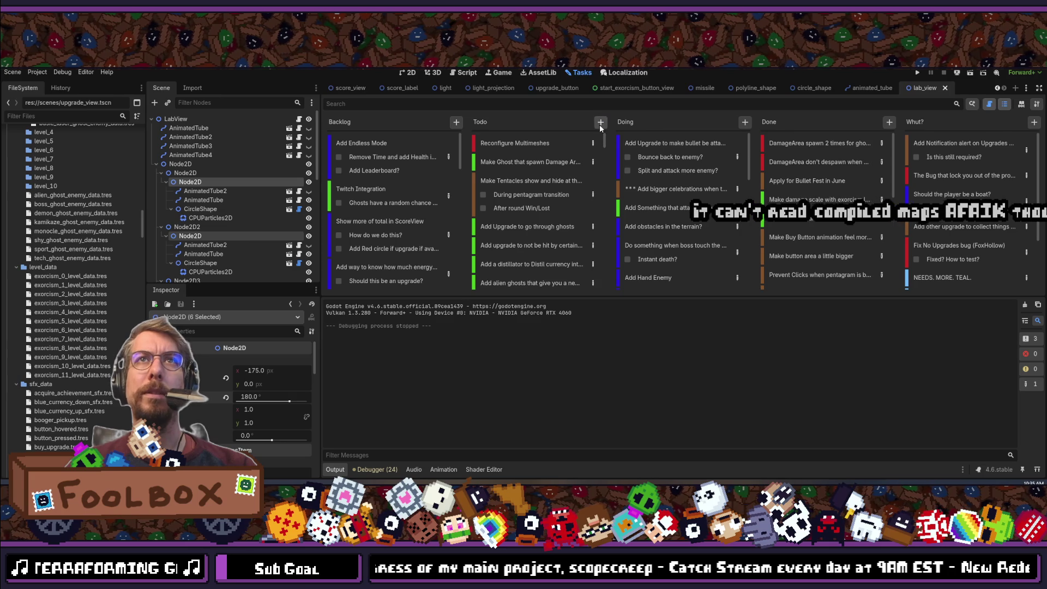
pyautogui.click(600, 125)
pyautogui.click(618, 149)
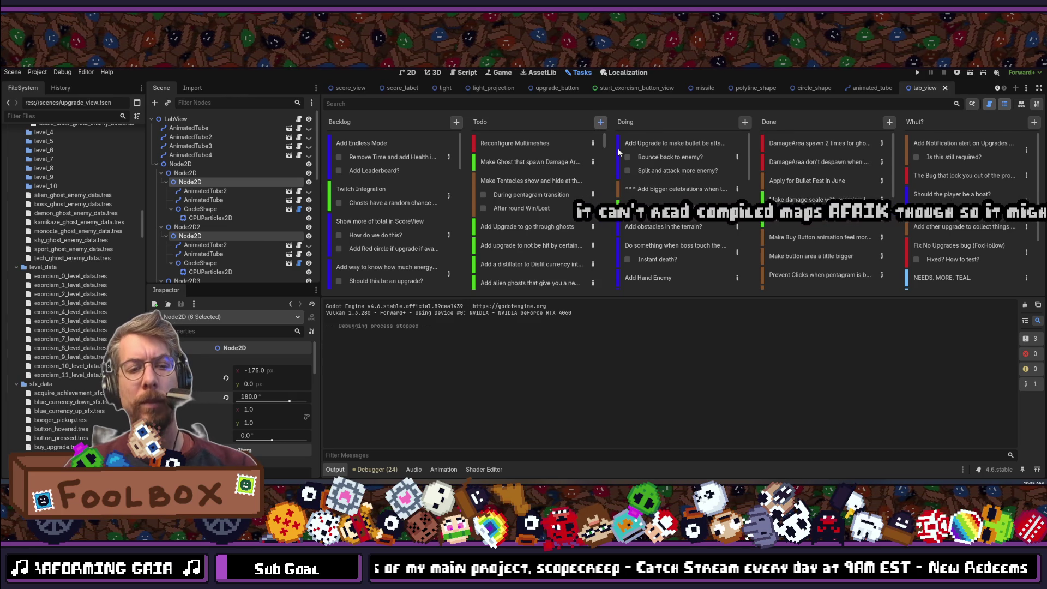
pyautogui.write('W')
pyautogui.write('eird Vis')
pyautogui.write('ual glit')
pyautogui.write('ch when s')
pyautogui.write('witching fro')
pyautogui.write('m a menu to another')
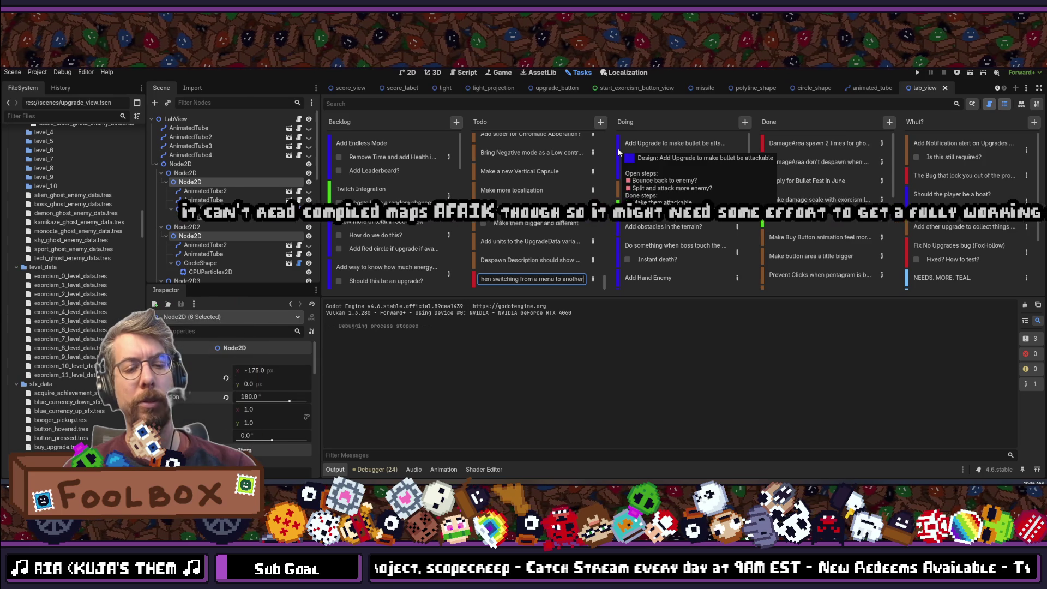
pyautogui.press('Return')
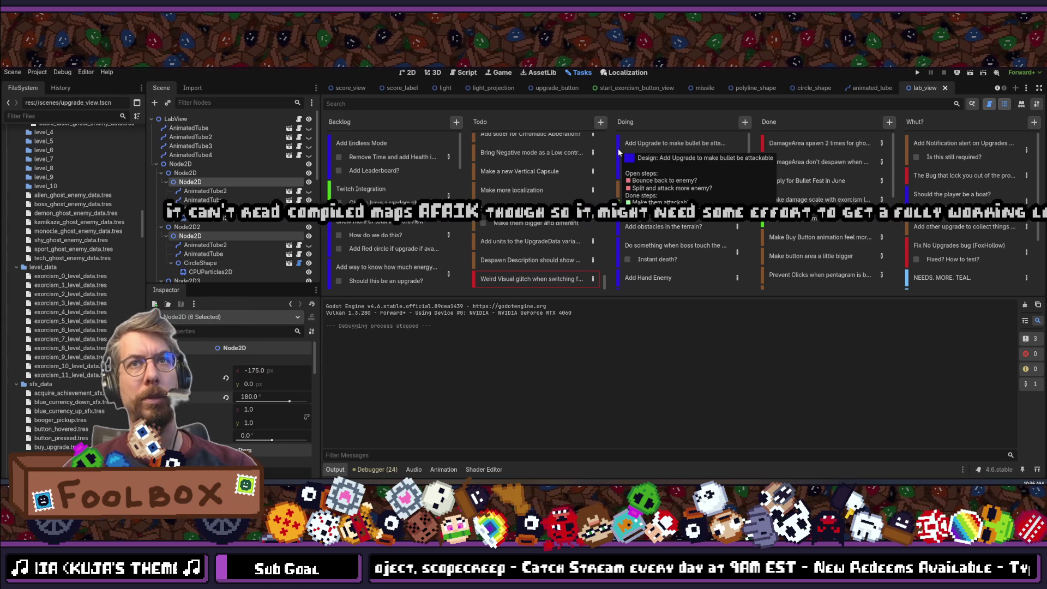
# Move the glitch card to the top of Todo and insert 'on the tentacles' after 'glitch'.
pyautogui.moveTo(513, 282)
pyautogui.mouseDown()
pyautogui.moveTo(525, 125)
pyautogui.moveTo(536, 155)
pyautogui.mouseUp()
pyautogui.doubleClick(551, 145)
pyautogui.press('Home')
pyautogui.moveTo(548, 143); pyautogui.dragTo(481, 143)
pyautogui.click(532, 143)
pyautogui.write('on the ten')
pyautogui.write('tacles')
pyautogui.press('Return')
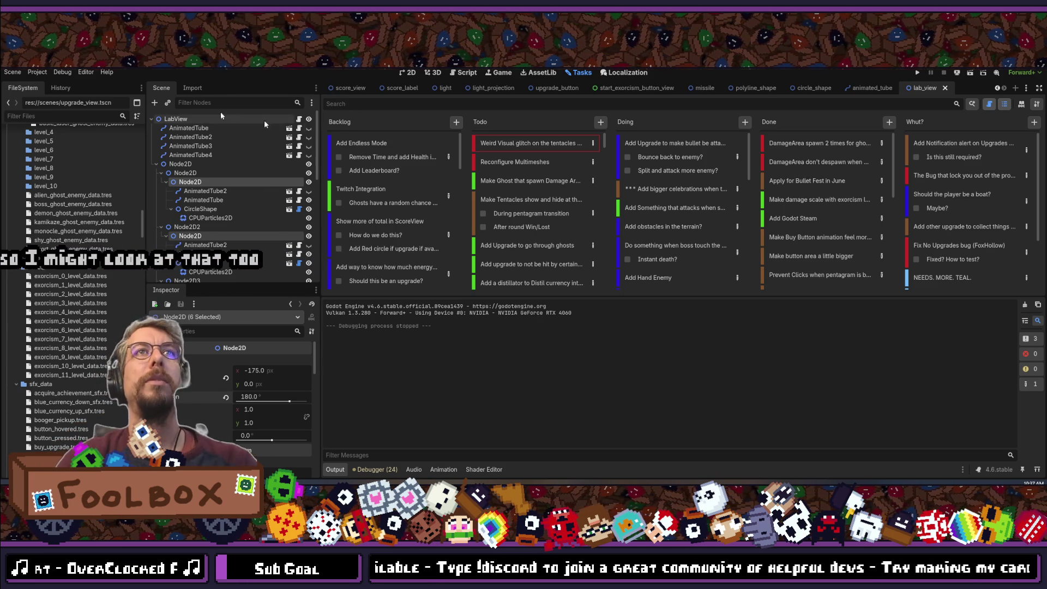
# Set the first group's inner Node2D Rotation from 180 to 0, then select its parent Node2D.
pyautogui.click(408, 72)
pyautogui.scroll(5, 742, 180)
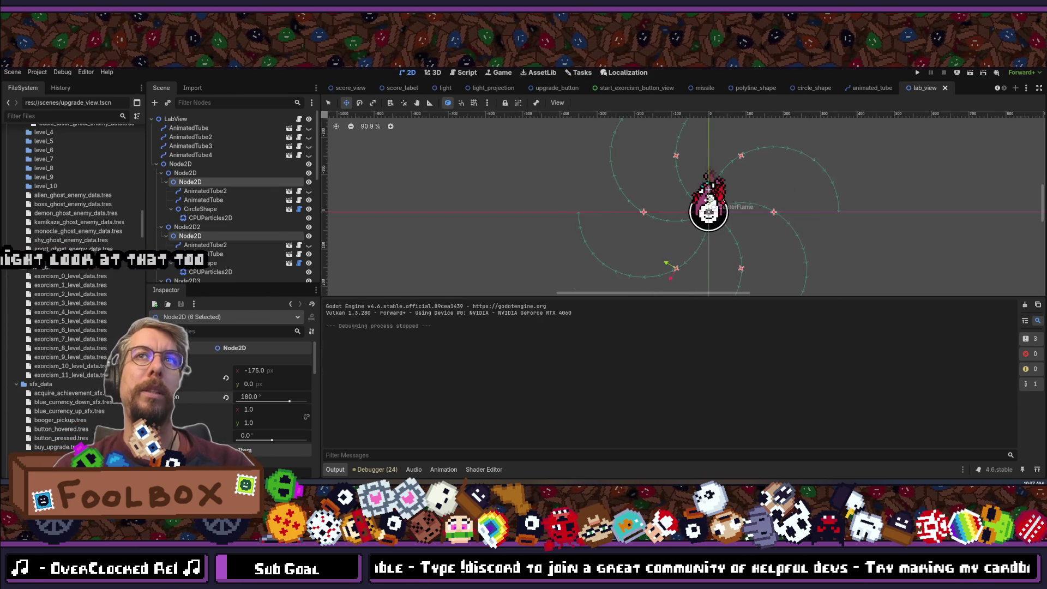
pyautogui.click(191, 183)
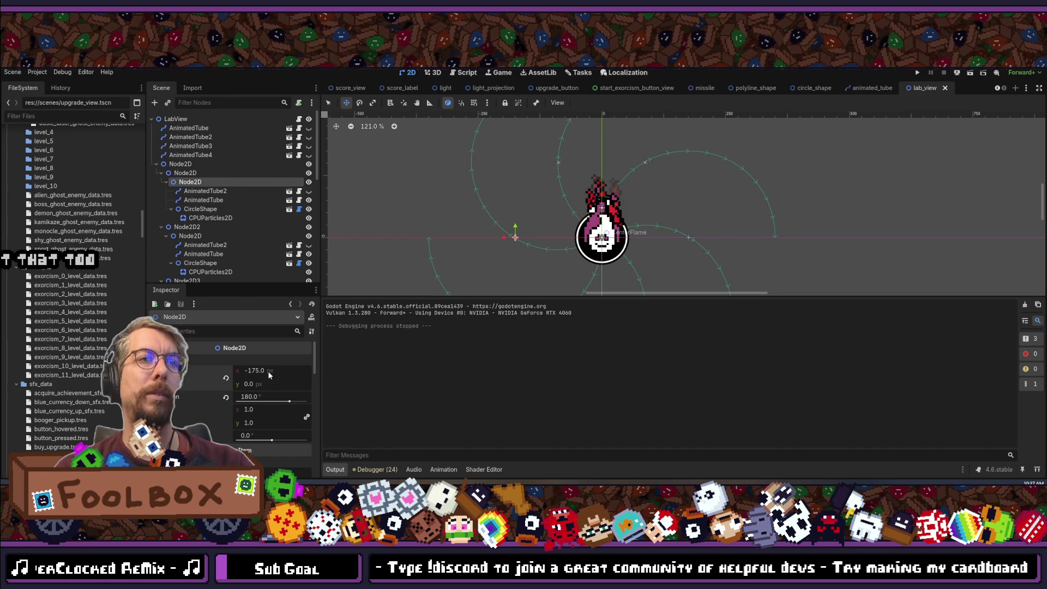
pyautogui.click(259, 397)
pyautogui.write('0')
pyautogui.press('Return')
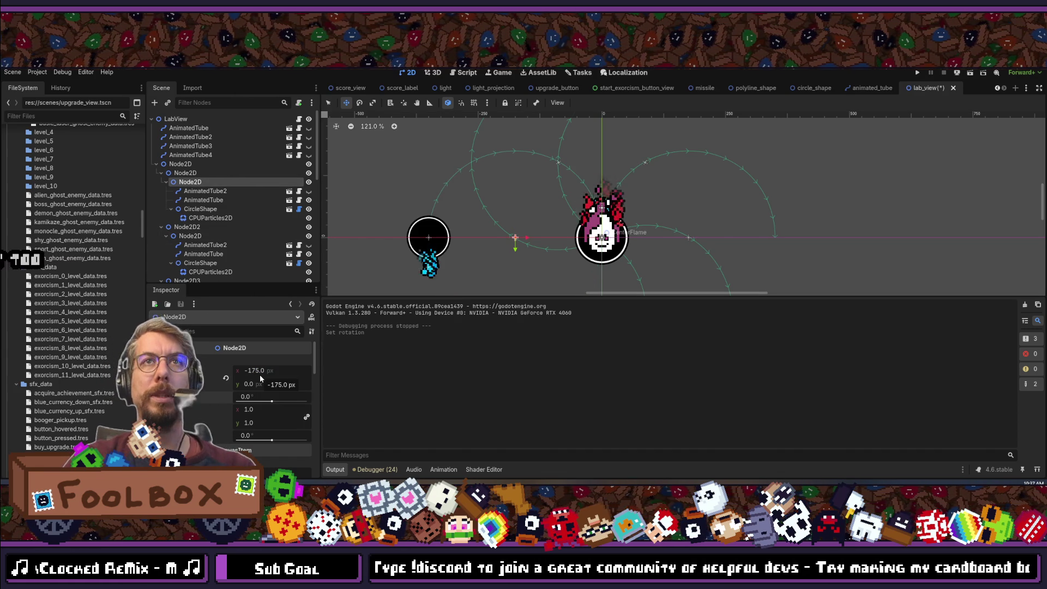
pyautogui.hotkey('ctrl', '0')
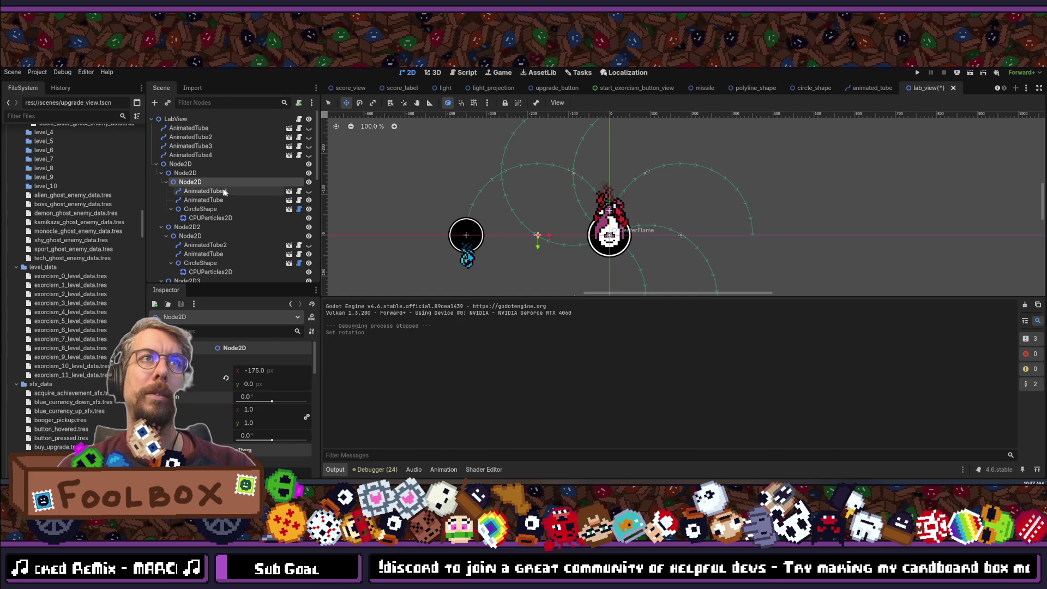
pyautogui.click(186, 173)
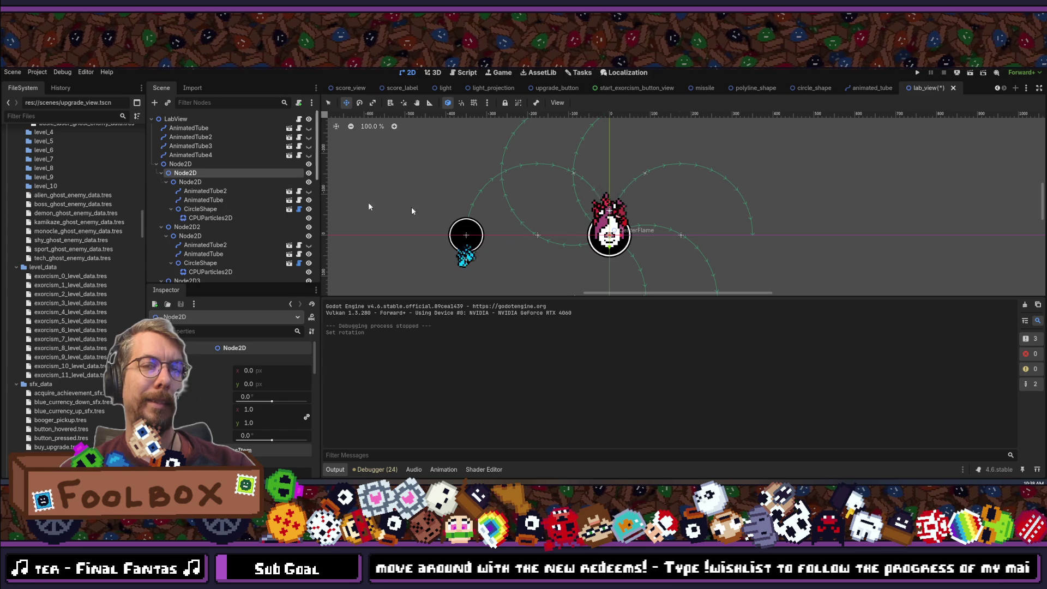
# Scroll up and down through the Node2D's Inspector properties.
pyautogui.scroll(-8, 620, 223)
pyautogui.scroll(7, 621, 223)
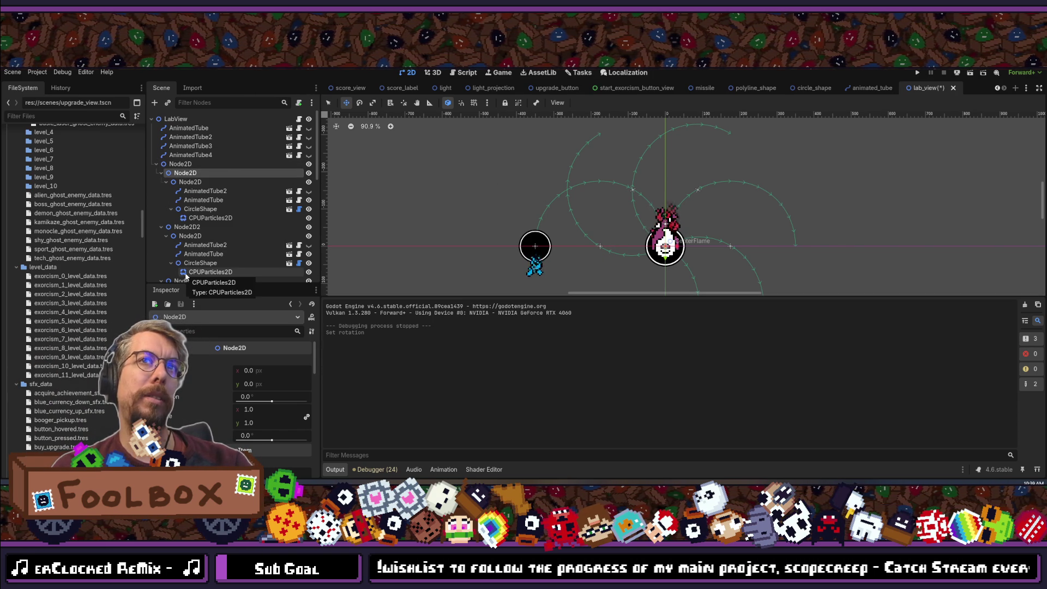
pyautogui.scroll(-4, 664, 241)
pyautogui.scroll(2, 664, 242)
pyautogui.scroll(-1, 538, 230)
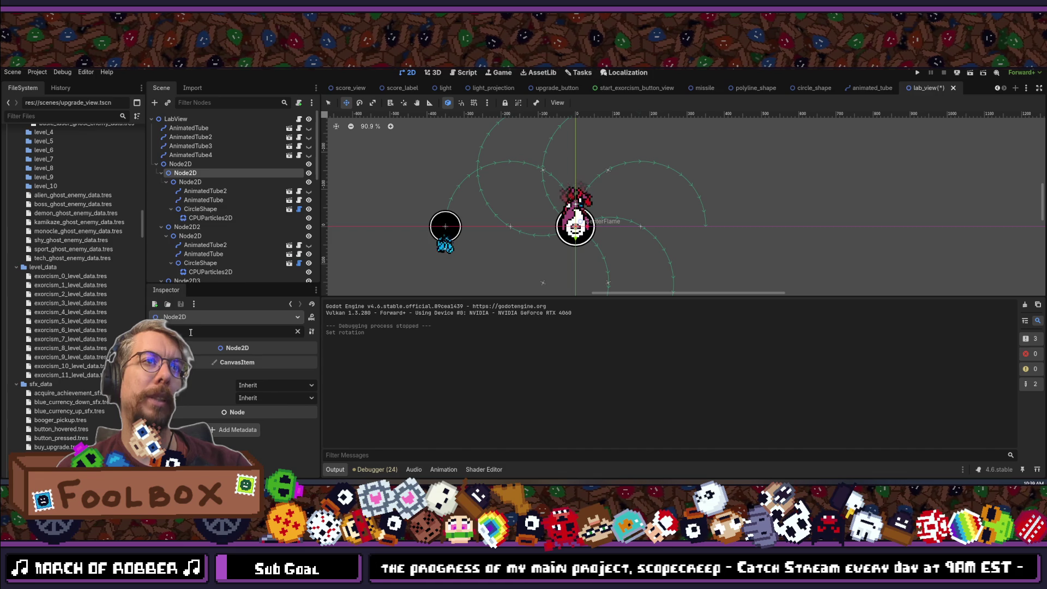
pyautogui.hotkey('ctrl', 'a')
pyautogui.press('BackSpace')
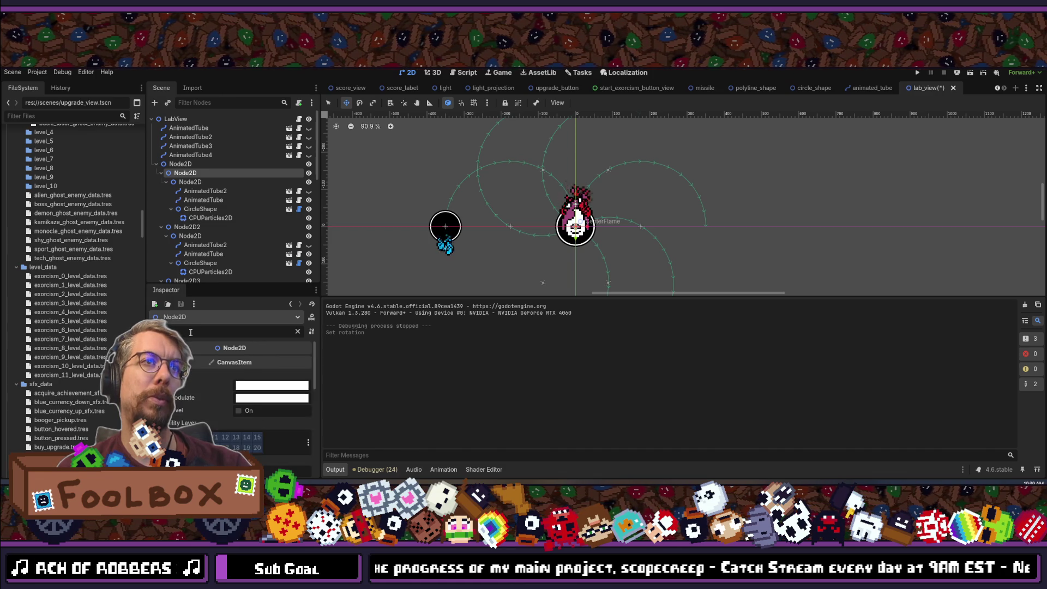
pyautogui.write('interp')
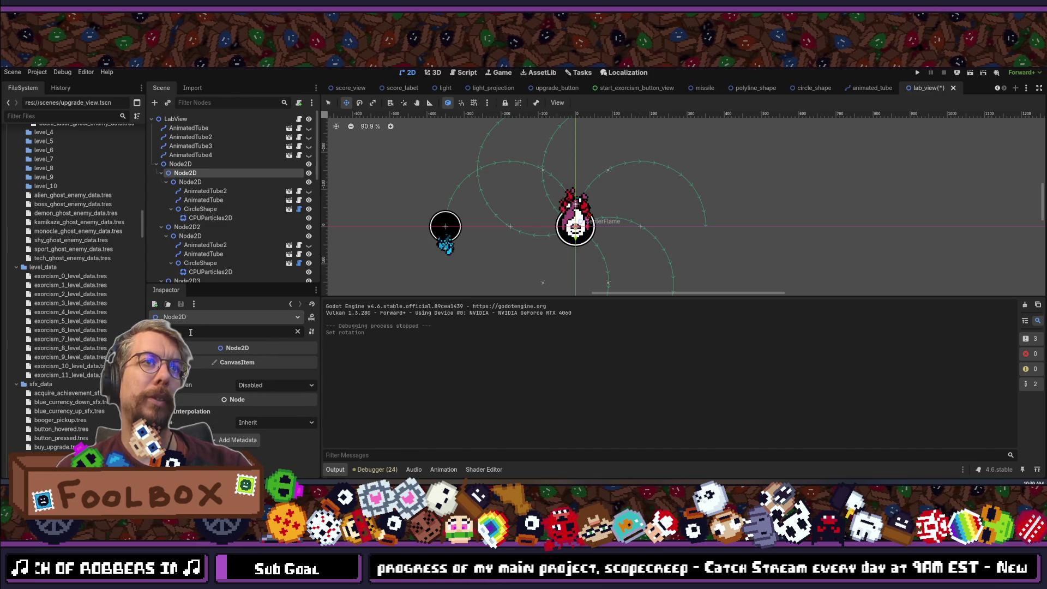
pyautogui.click(267, 385)
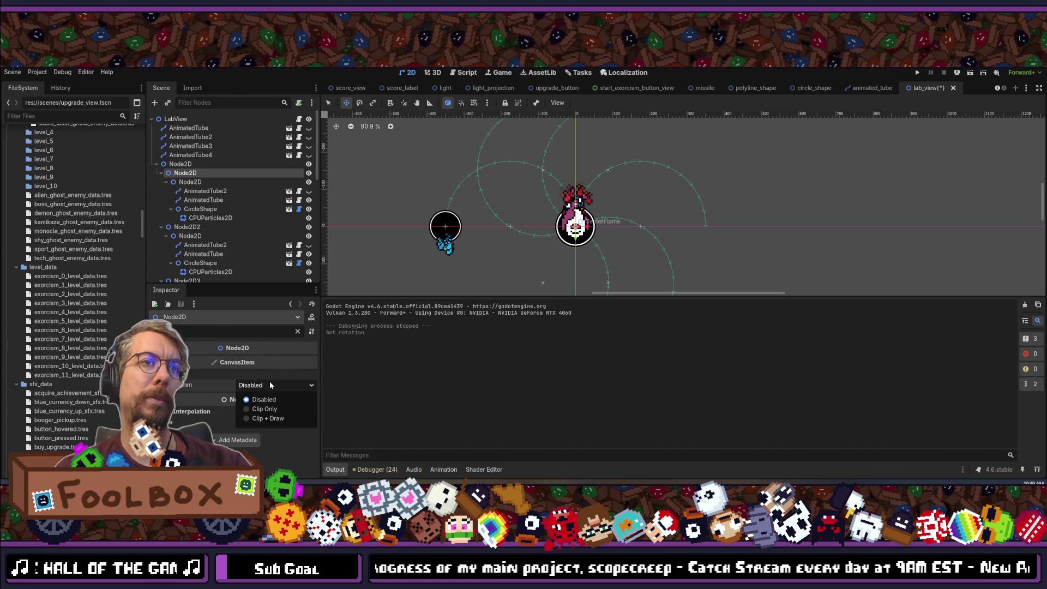
pyautogui.click(269, 409)
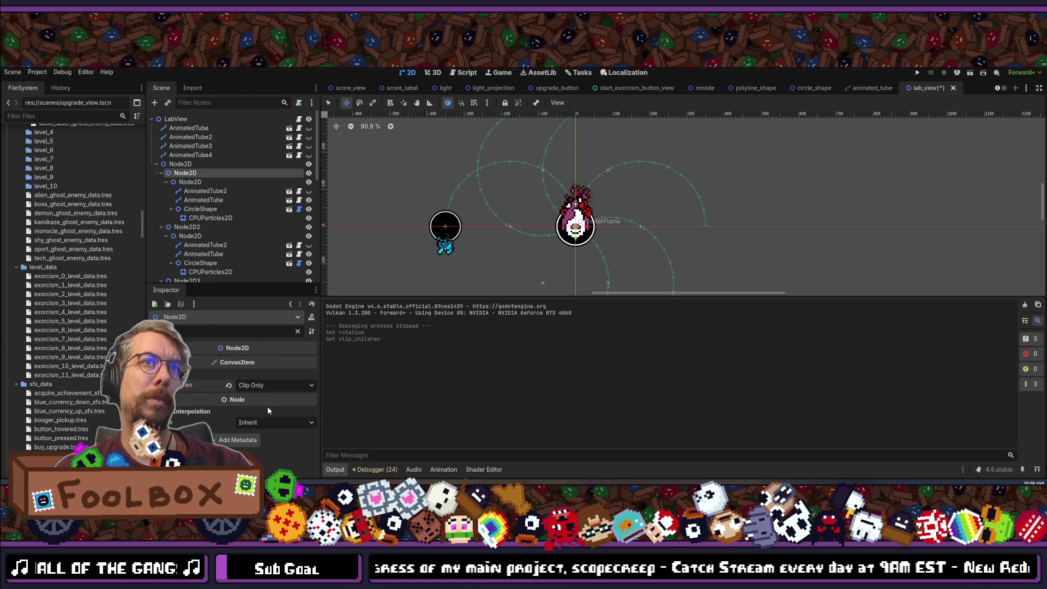
pyautogui.click(271, 384)
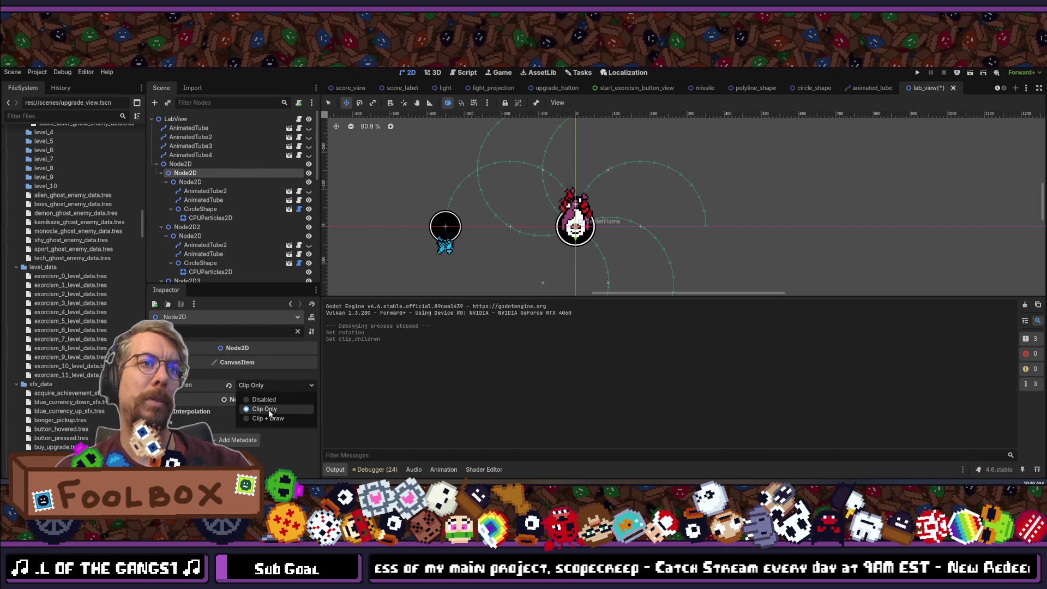
pyautogui.click(266, 419)
pyautogui.click(271, 385)
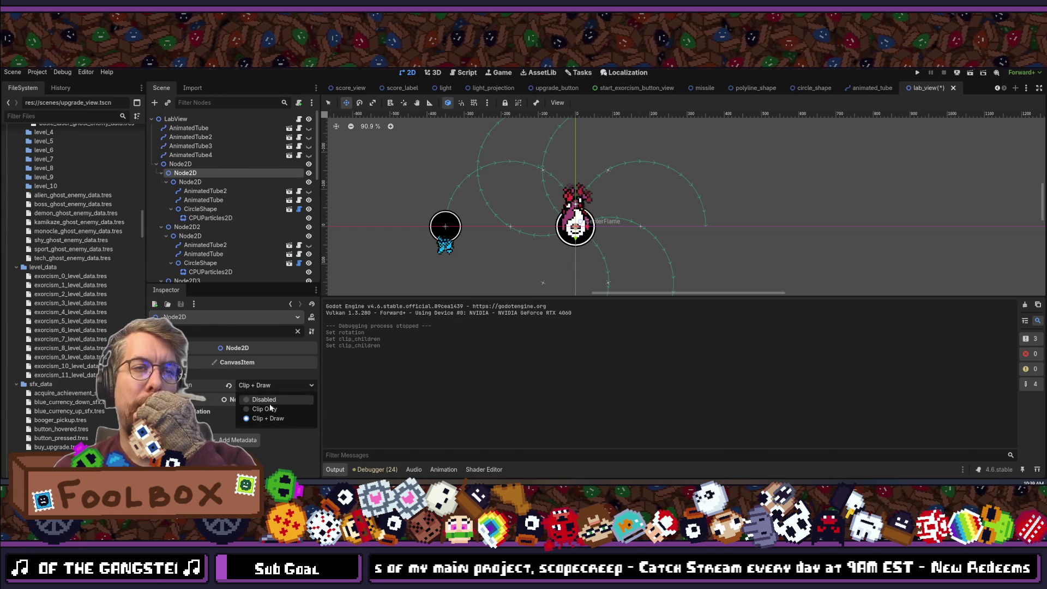
pyautogui.click(270, 409)
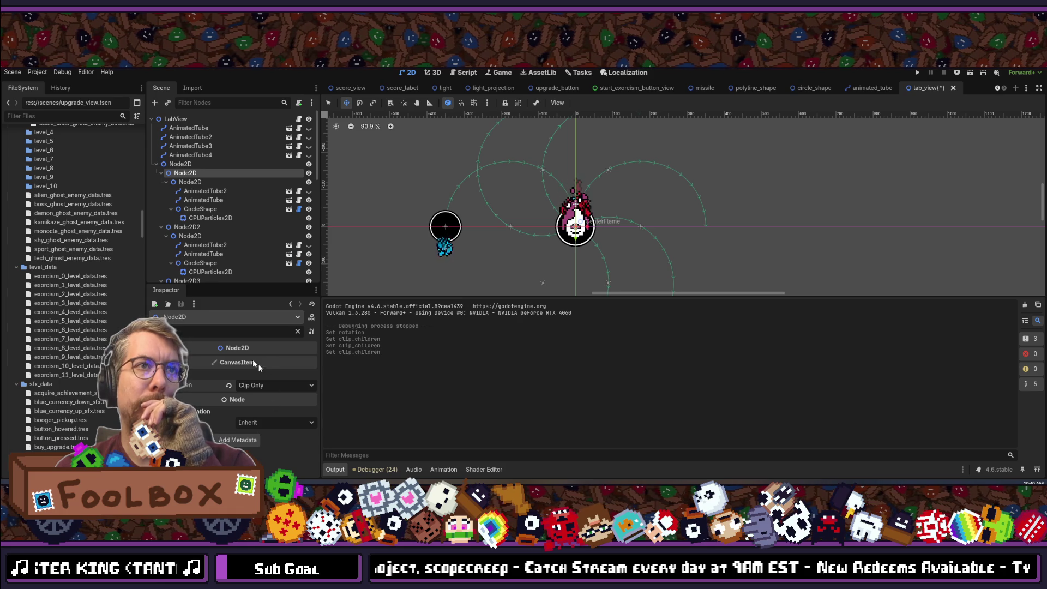
pyautogui.click(229, 385)
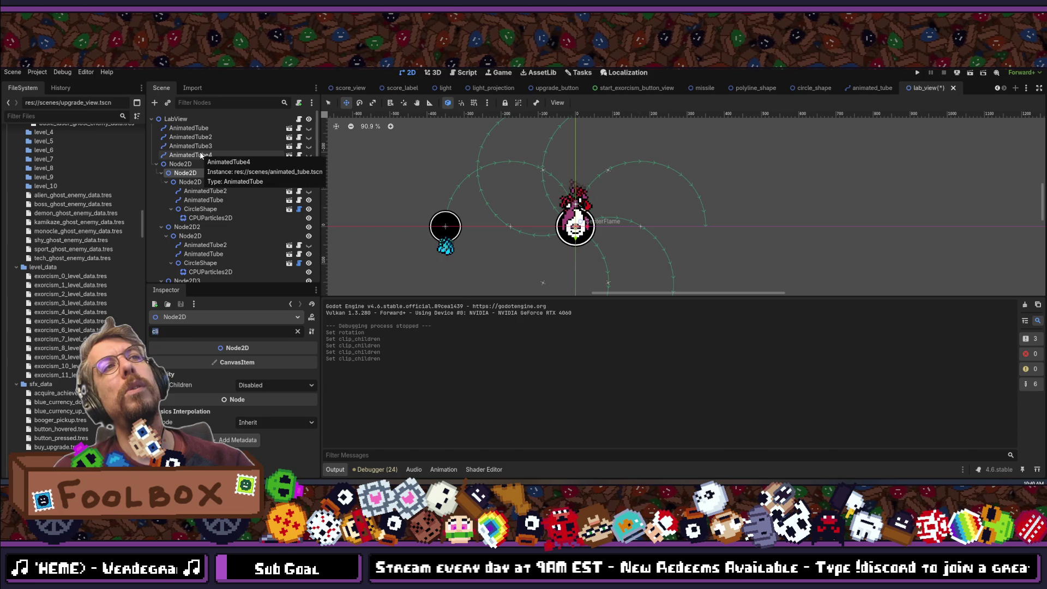
pyautogui.press('BackSpace')
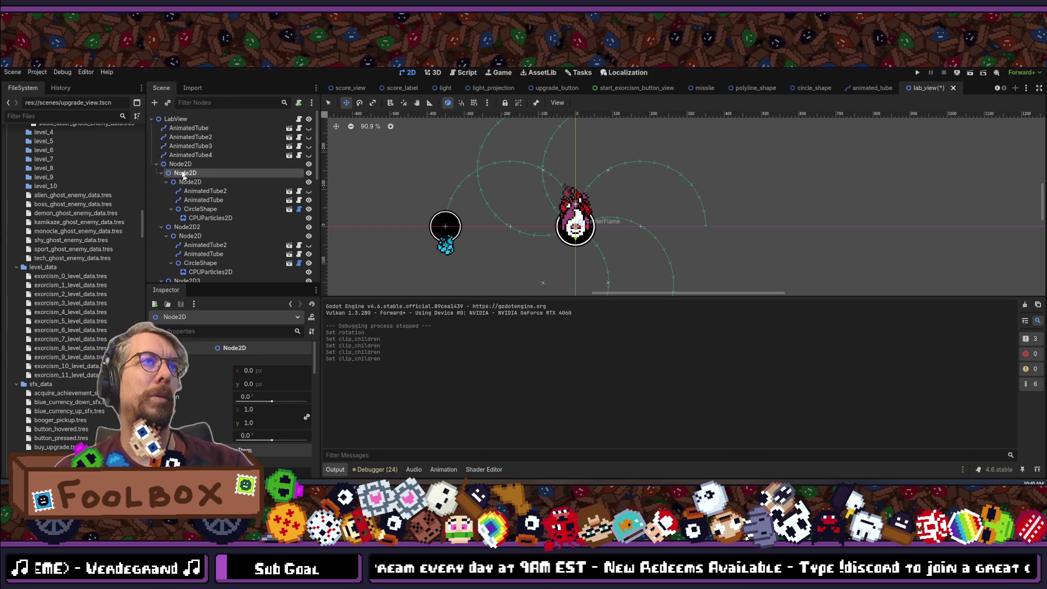
# Create a Sprite2D child node and drag it directly under the inner Node2D.
pyautogui.click(155, 104)
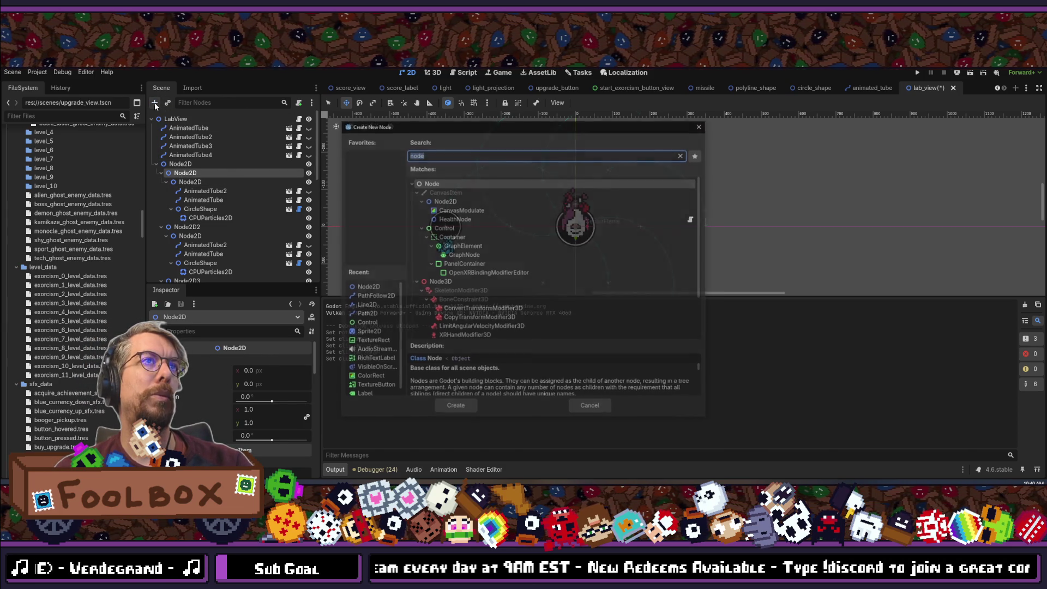
pyautogui.write('texture')
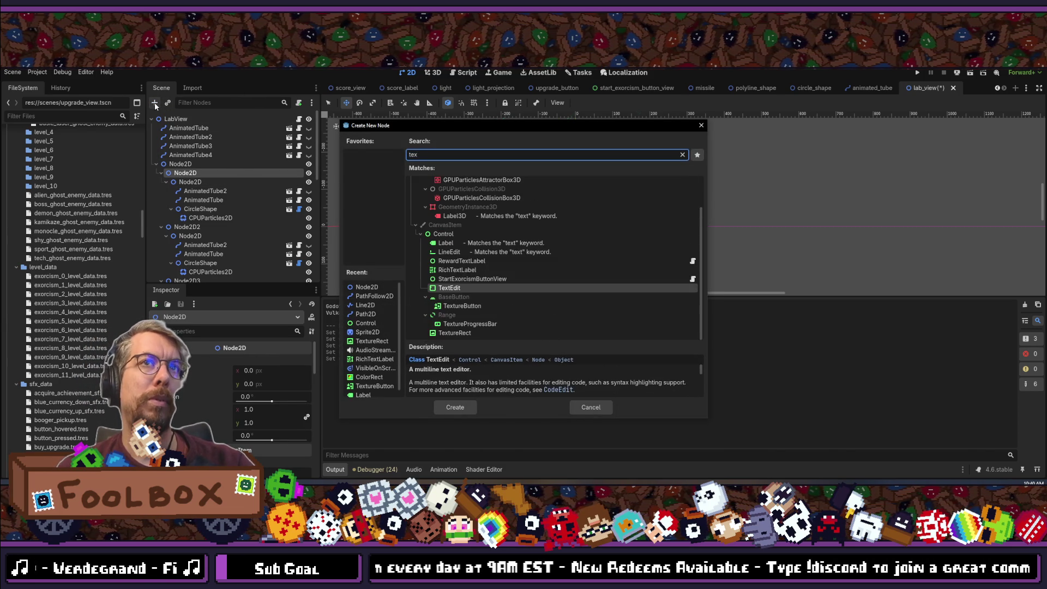
pyautogui.press('BackSpace')
pyautogui.press('BackSpace')
pyautogui.press('BackSpace')
pyautogui.write('sprit')
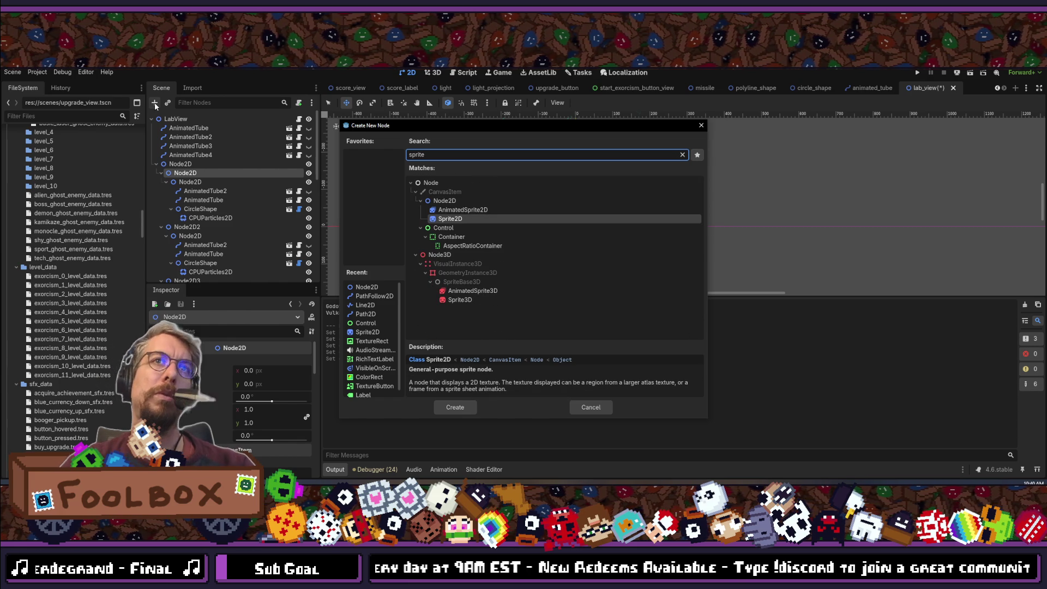
pyautogui.press('Return')
pyautogui.moveTo(190, 226); pyautogui.dragTo(195, 180)
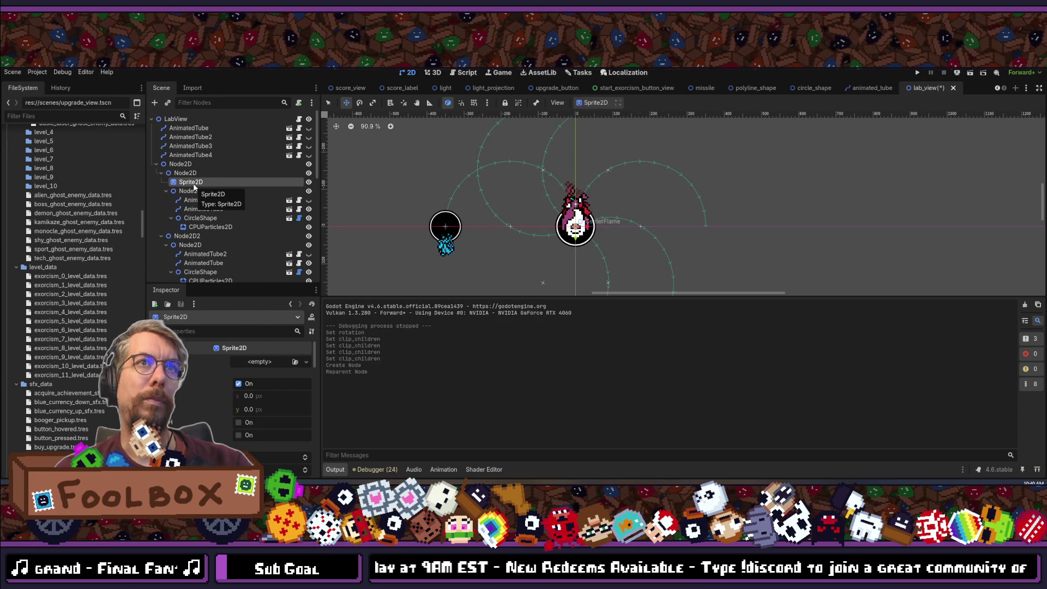
# Give the Sprite2D a new GradientTexture2D sized 300×150.
pyautogui.click(262, 361)
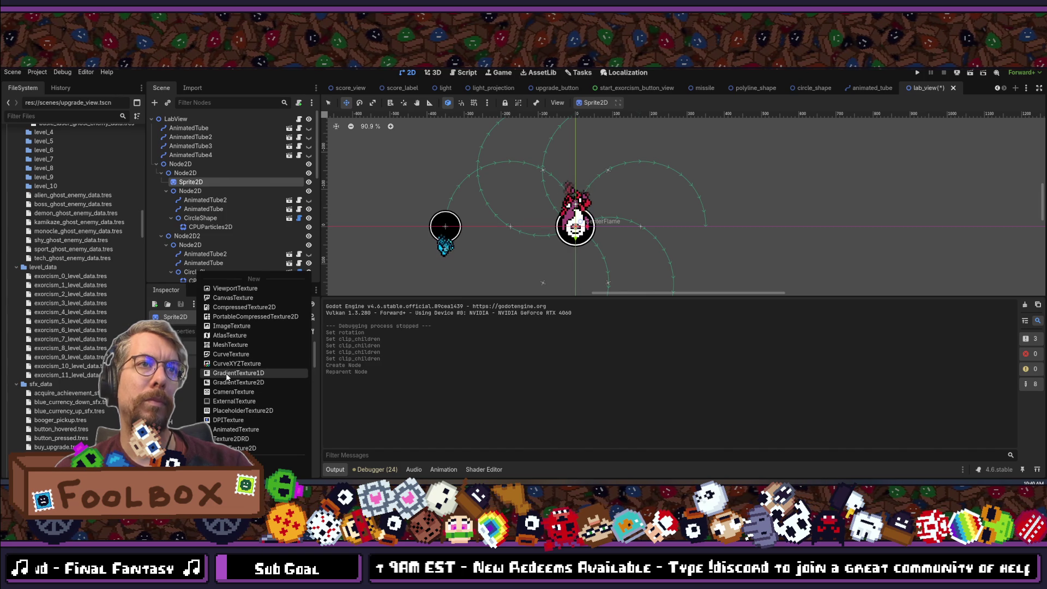
pyautogui.click(226, 373)
pyautogui.click(265, 376)
pyautogui.click(253, 418)
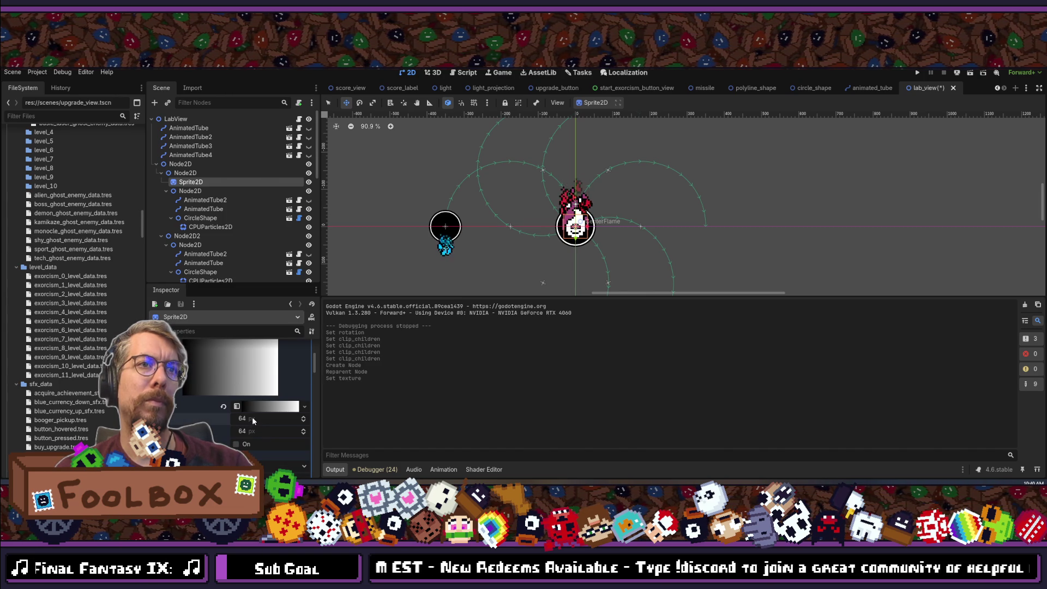
pyautogui.write('150')
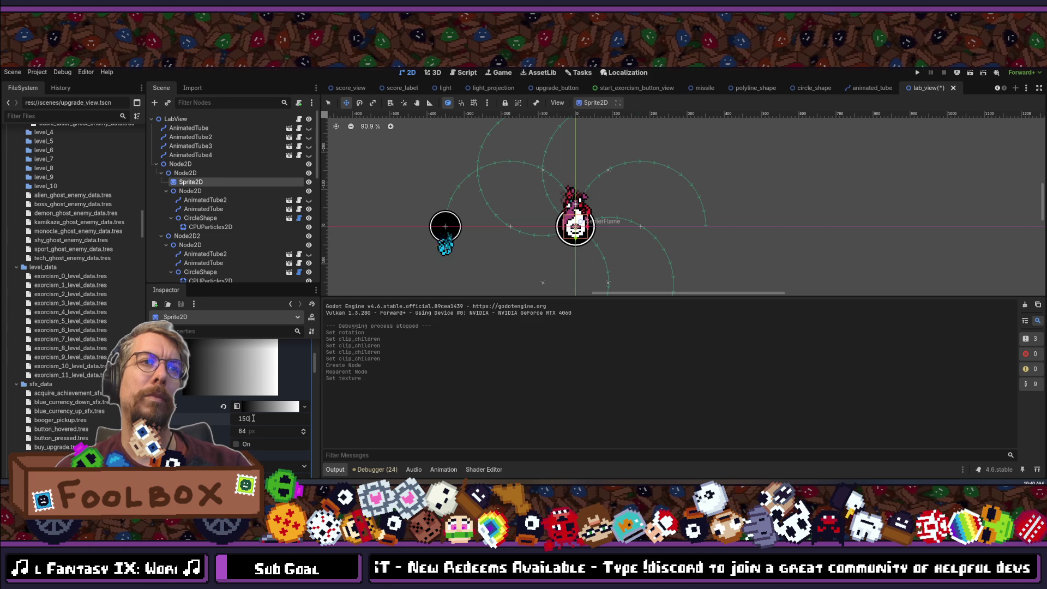
pyautogui.press('BackSpace')
pyautogui.press('BackSpace')
pyautogui.press('BackSpace')
pyautogui.write('300')
pyautogui.press('Tab')
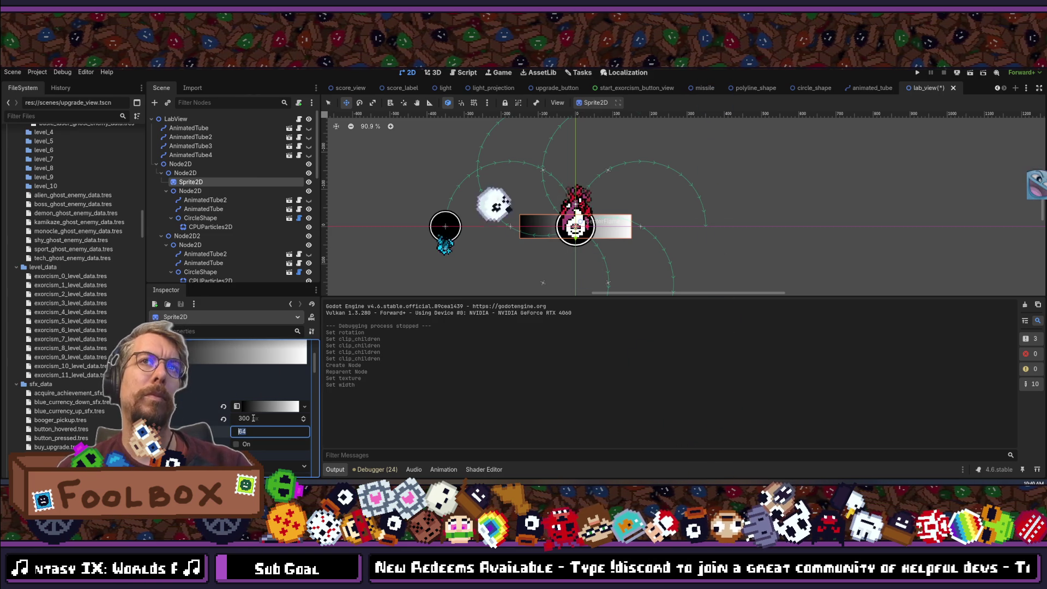
pyautogui.write('150')
pyautogui.press('Tab')
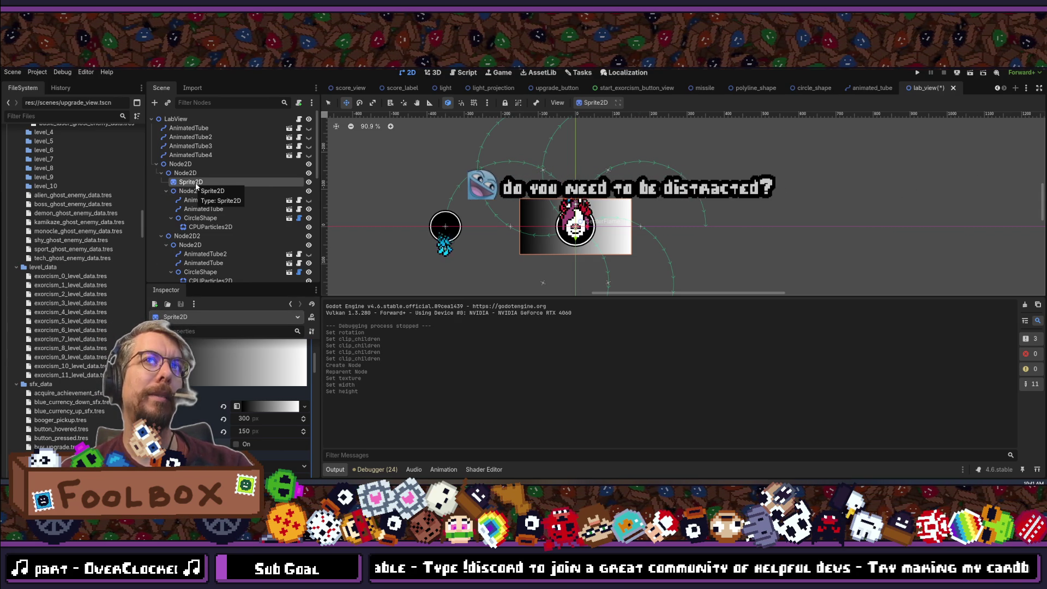
# Resize the gradient texture to 600×300 and move the sprite up-left to (-222, -130).
pyautogui.click(262, 419)
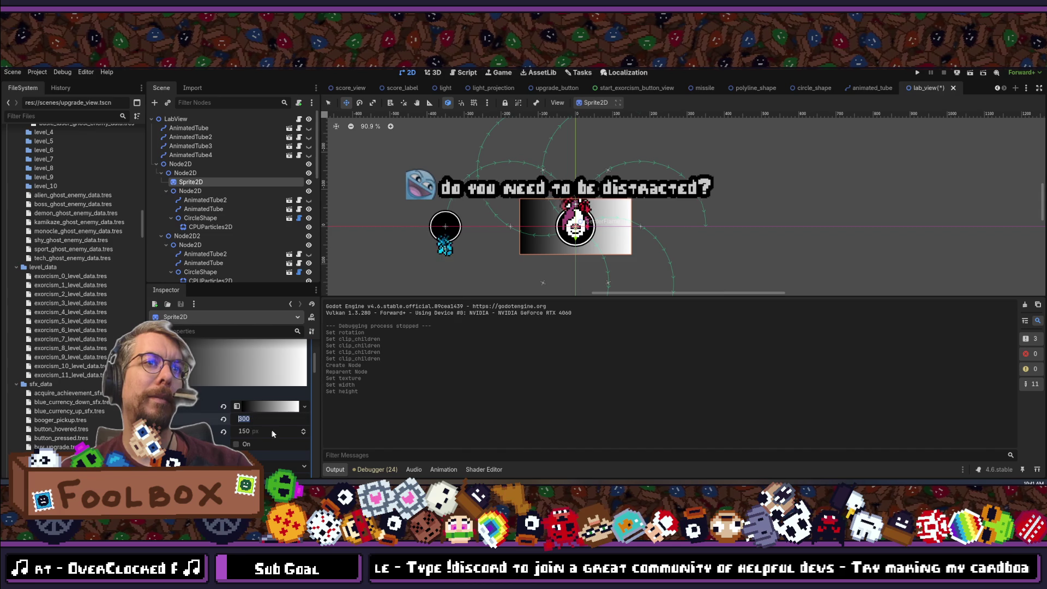
pyautogui.write('6')
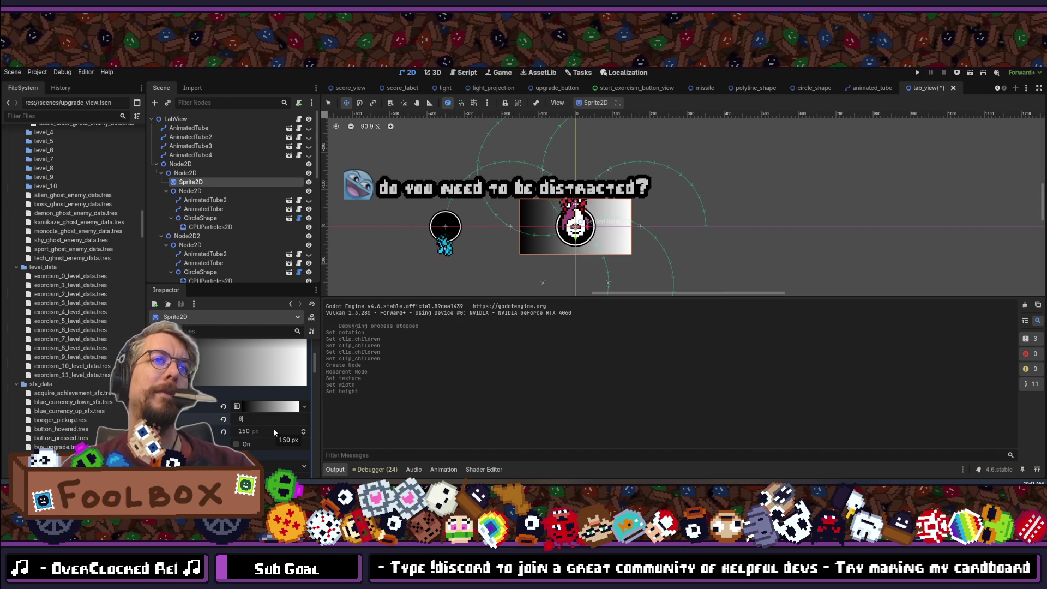
pyautogui.write('00')
pyautogui.click(265, 432)
pyautogui.write('300')
pyautogui.press('Tab')
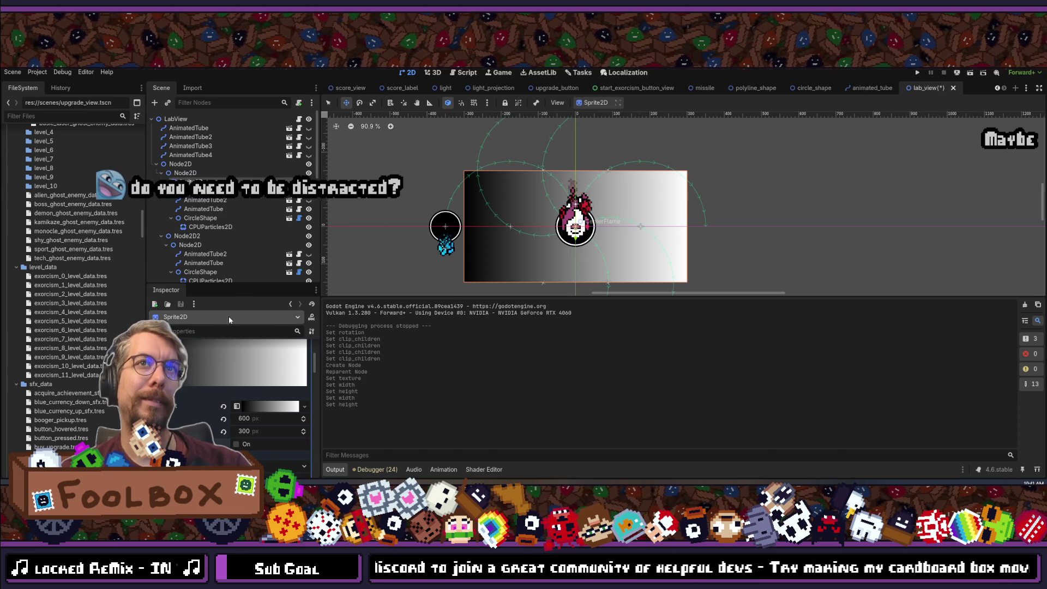
pyautogui.moveTo(512, 191); pyautogui.dragTo(430, 142)
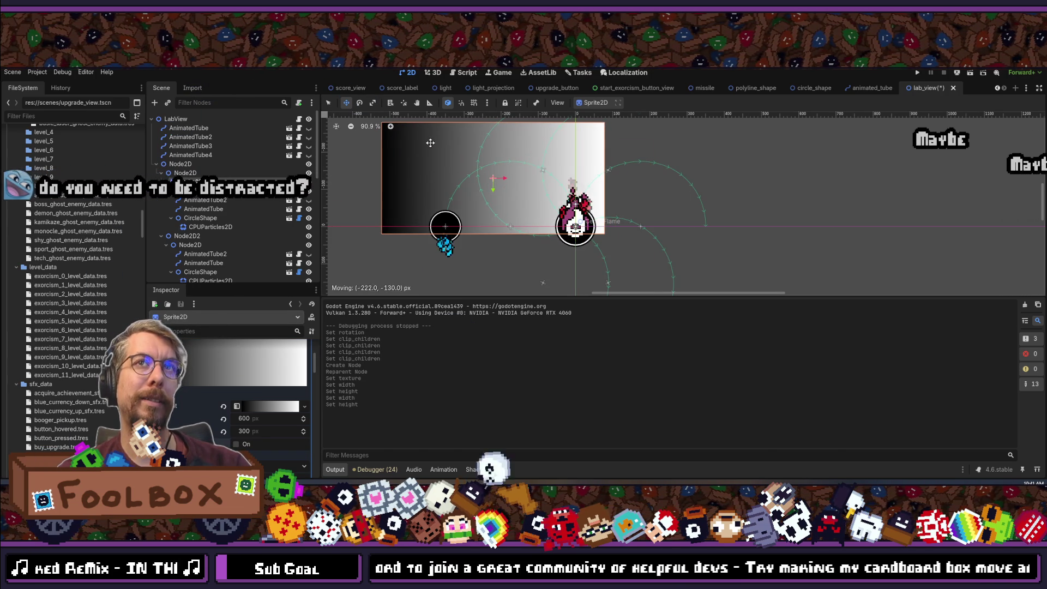
pyautogui.click(184, 333)
# Rotate the gradient Sprite2D to -15°, after first trying -60° and -30°.
pyautogui.write('rot')
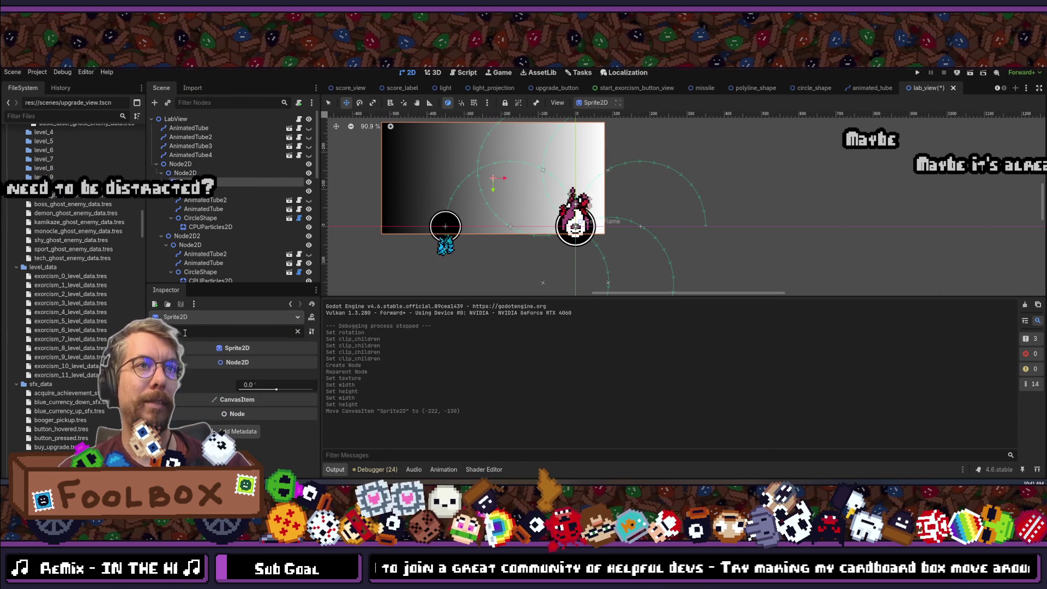
pyautogui.click(251, 385)
pyautogui.write('-60')
pyautogui.press('Return')
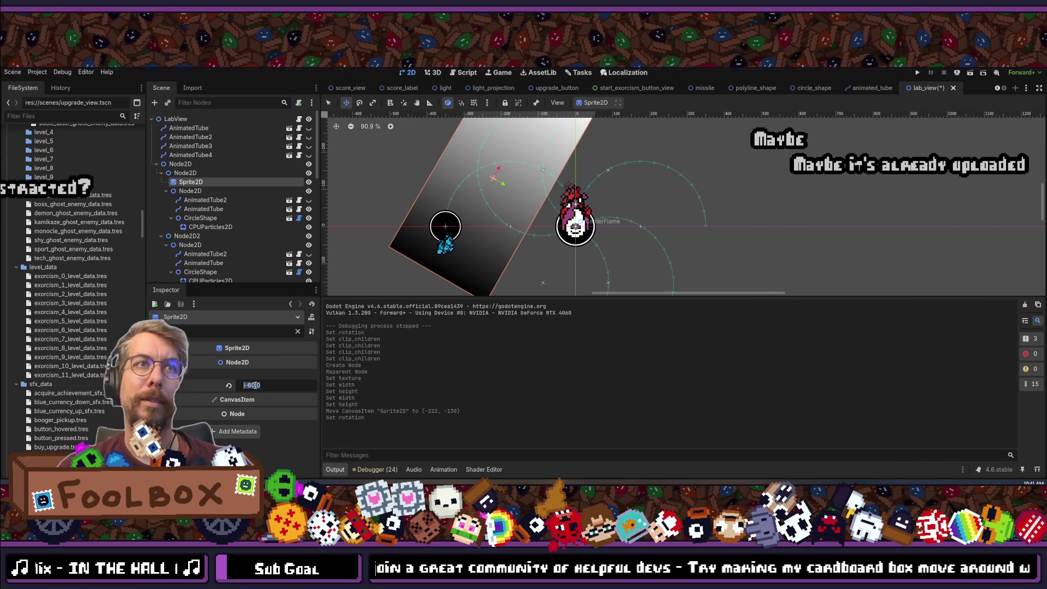
pyautogui.write('-30')
pyautogui.press('Return')
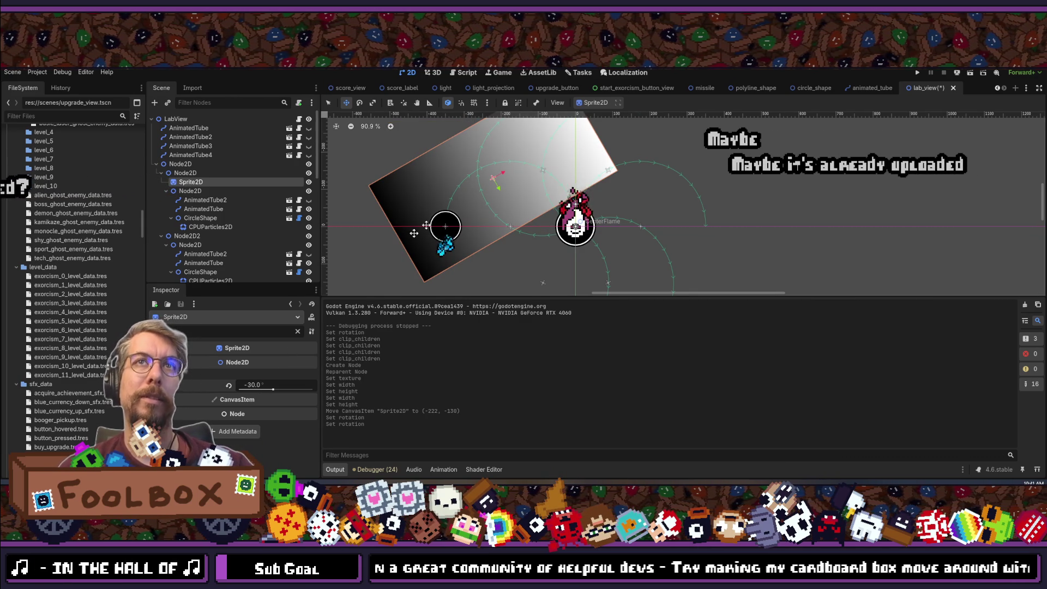
pyautogui.moveTo(391, 258); pyautogui.dragTo(458, 214)
pyautogui.click(263, 382)
pyautogui.write('-')
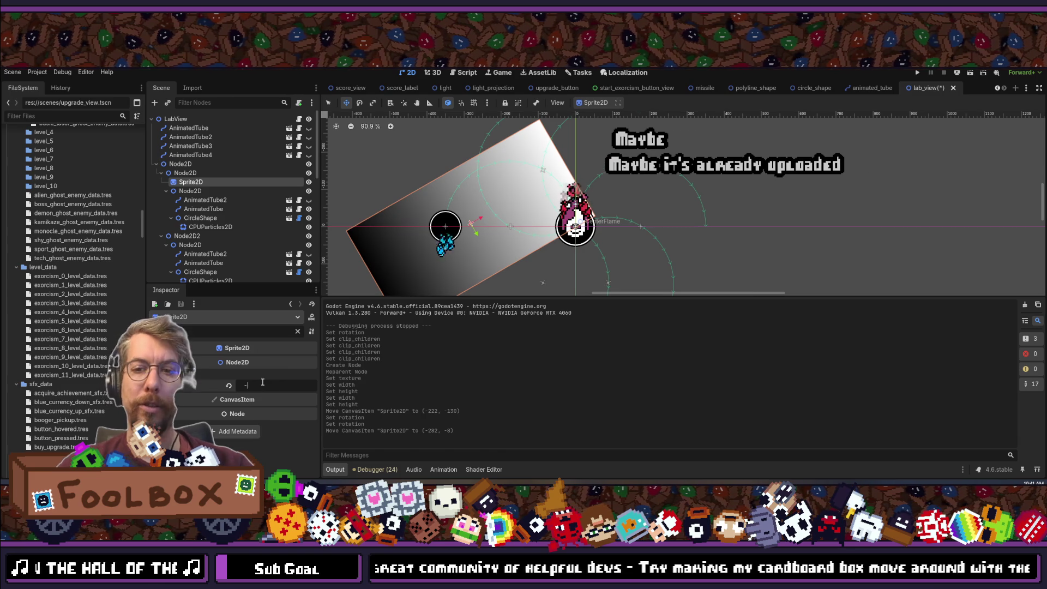
pyautogui.write('15')
pyautogui.press('Return')
# Place the sprite over the left tube arcs and nest the tube Node2D inside it.
pyautogui.moveTo(421, 208)
pyautogui.mouseDown()
pyautogui.moveTo(422, 180)
pyautogui.moveTo(433, 187)
pyautogui.mouseUp()
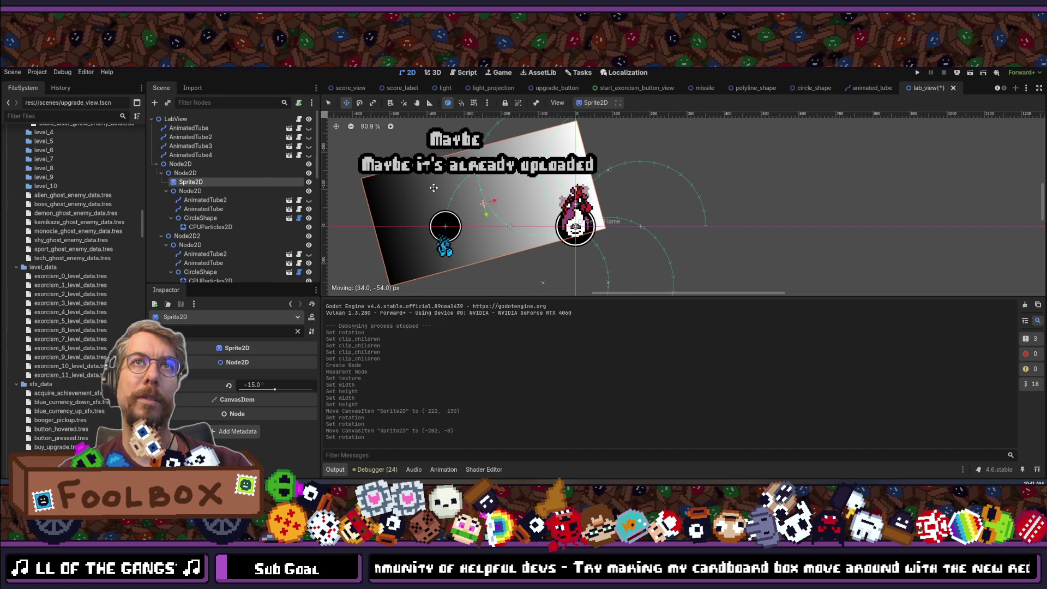
pyautogui.moveTo(433, 188); pyautogui.dragTo(433, 188)
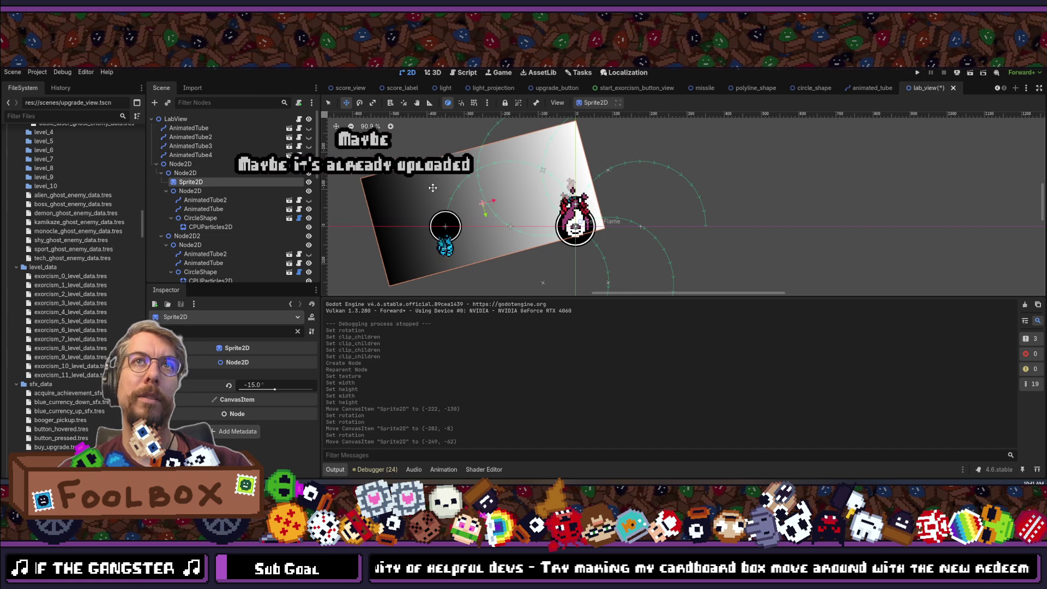
pyautogui.moveTo(184, 192)
pyautogui.mouseDown()
pyautogui.moveTo(200, 177)
pyautogui.moveTo(191, 185)
pyautogui.mouseUp()
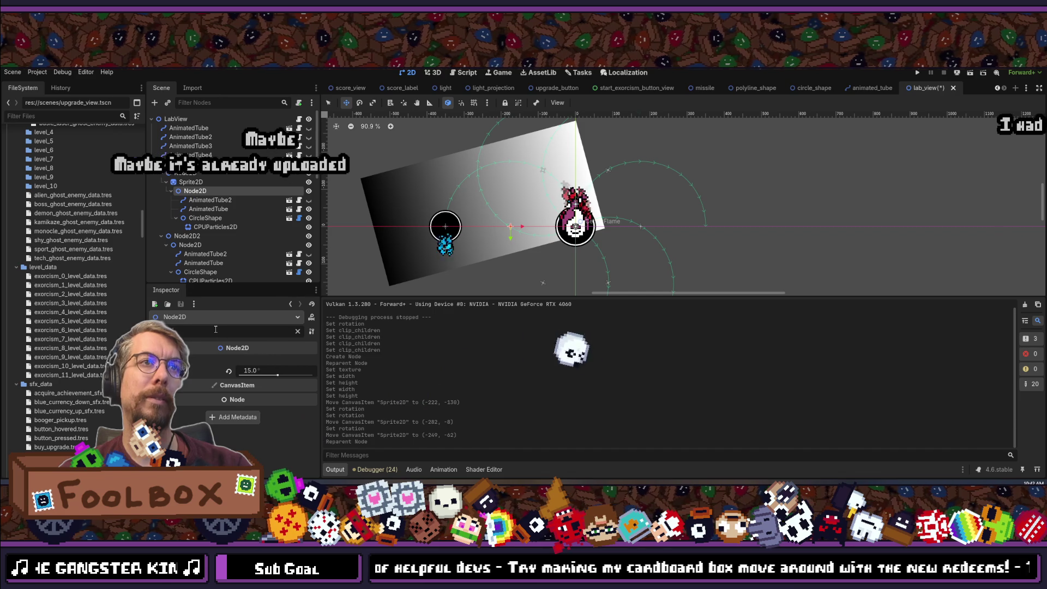
# Set the gradient Sprite2D's Clip Children to Clip Only and save the scene.
pyautogui.write('i')
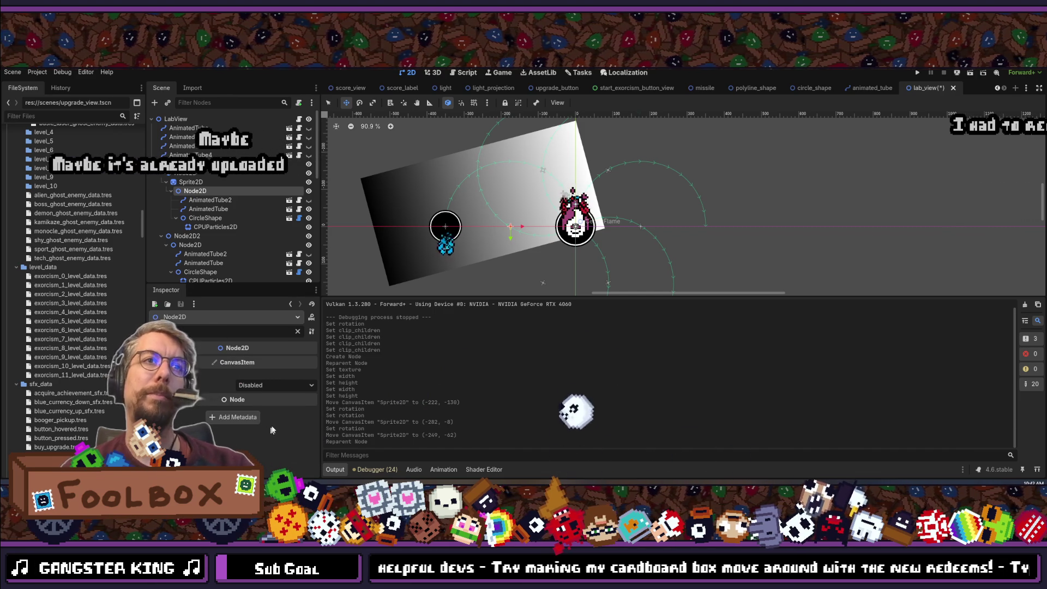
pyautogui.click(271, 385)
pyautogui.click(264, 408)
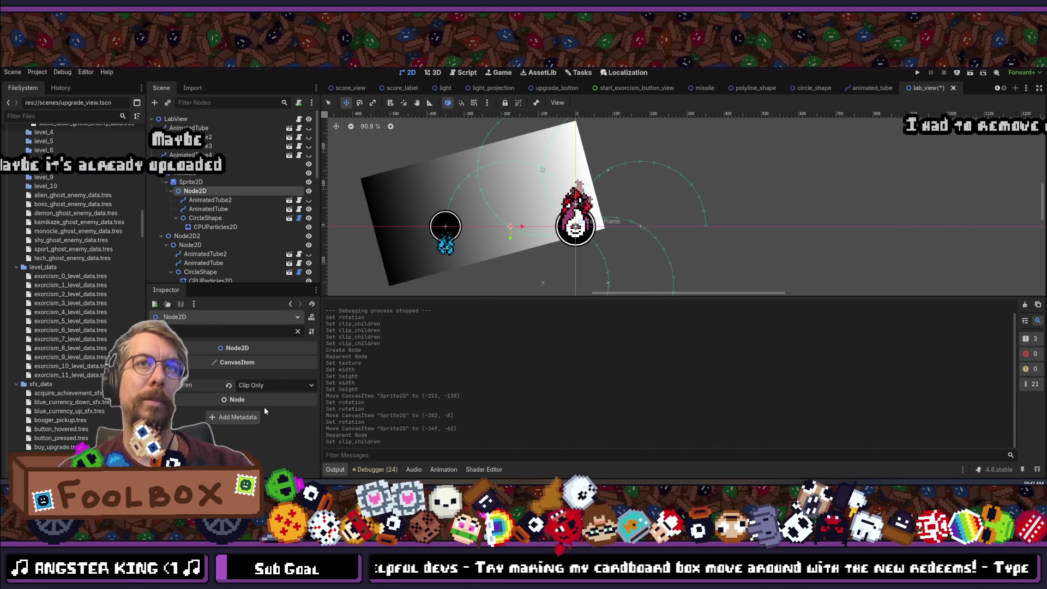
pyautogui.hotkey('ctrl', 'z')
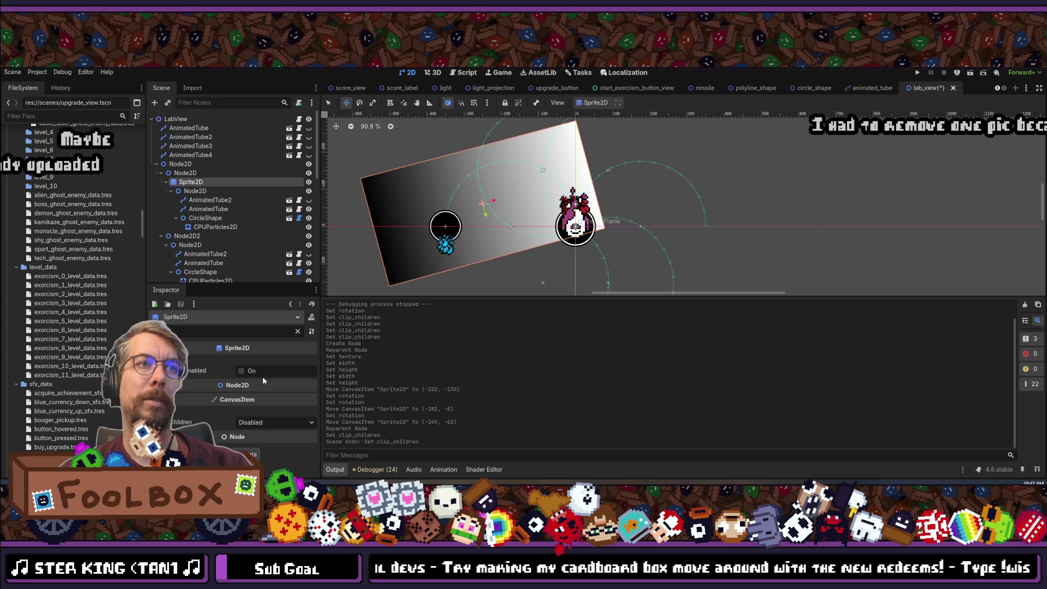
pyautogui.click(261, 423)
pyautogui.click(261, 443)
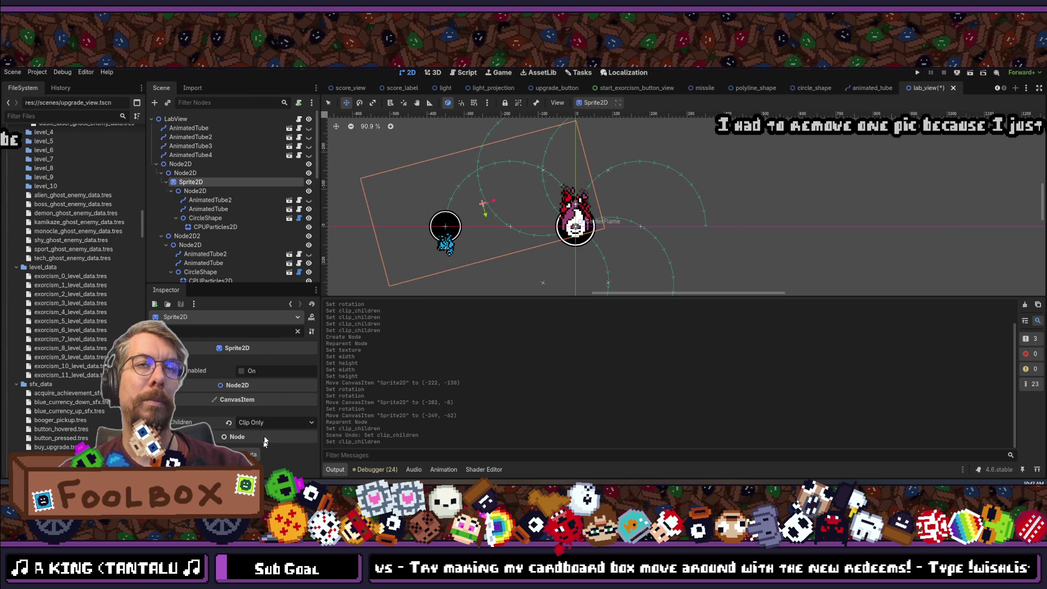
pyautogui.hotkey('ctrl', 's')
# Preview a rotation on the tube group Node2D, revert it, and launch the game.
pyautogui.click(193, 192)
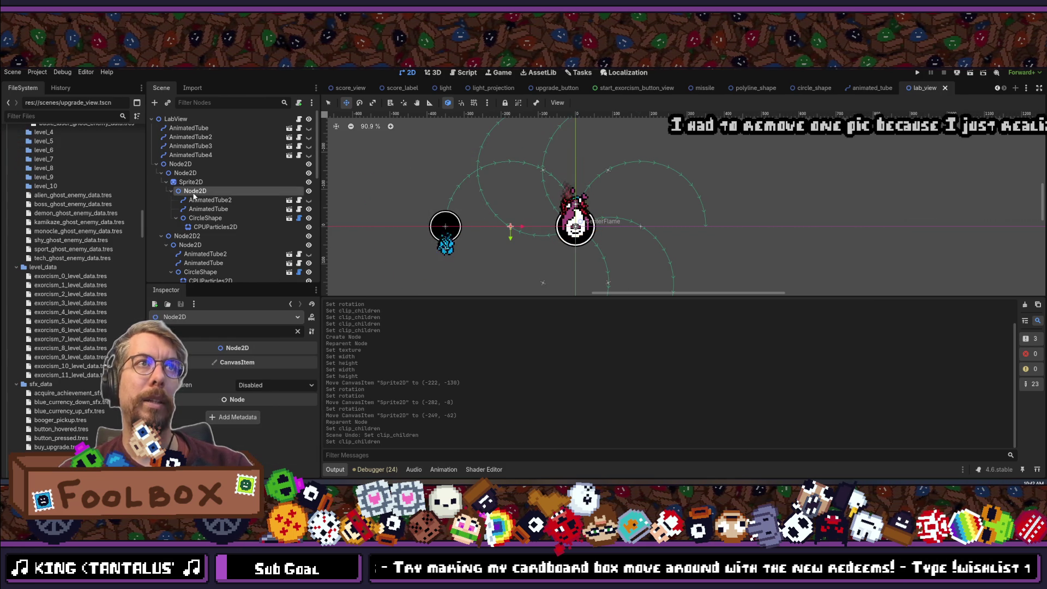
pyautogui.click(299, 331)
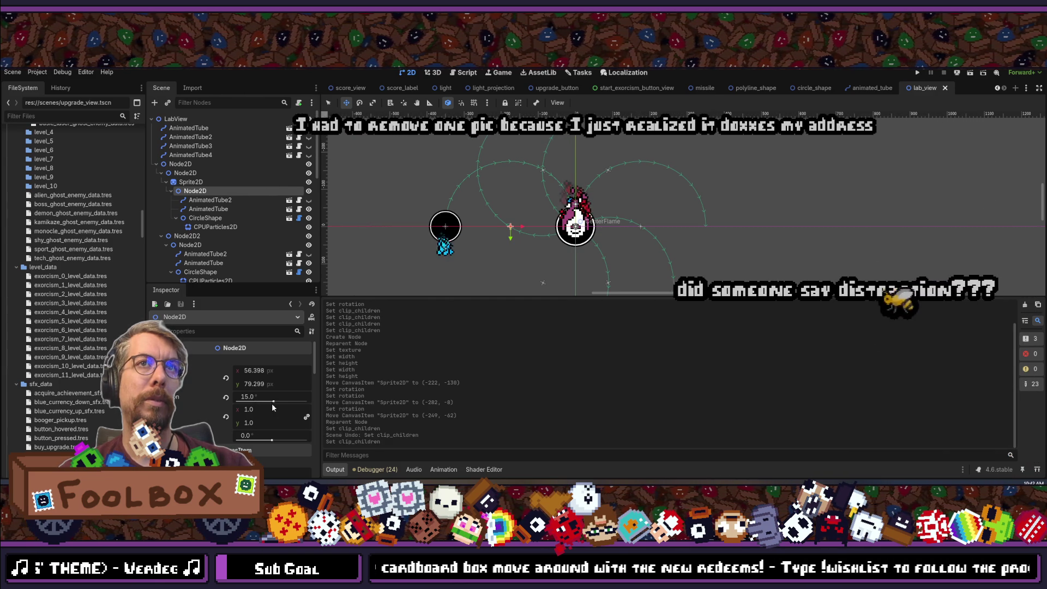
pyautogui.moveTo(273, 401)
pyautogui.mouseDown()
pyautogui.moveTo(291, 402)
pyautogui.moveTo(273, 402)
pyautogui.mouseUp()
pyautogui.hotkey('ctrl', 'z')
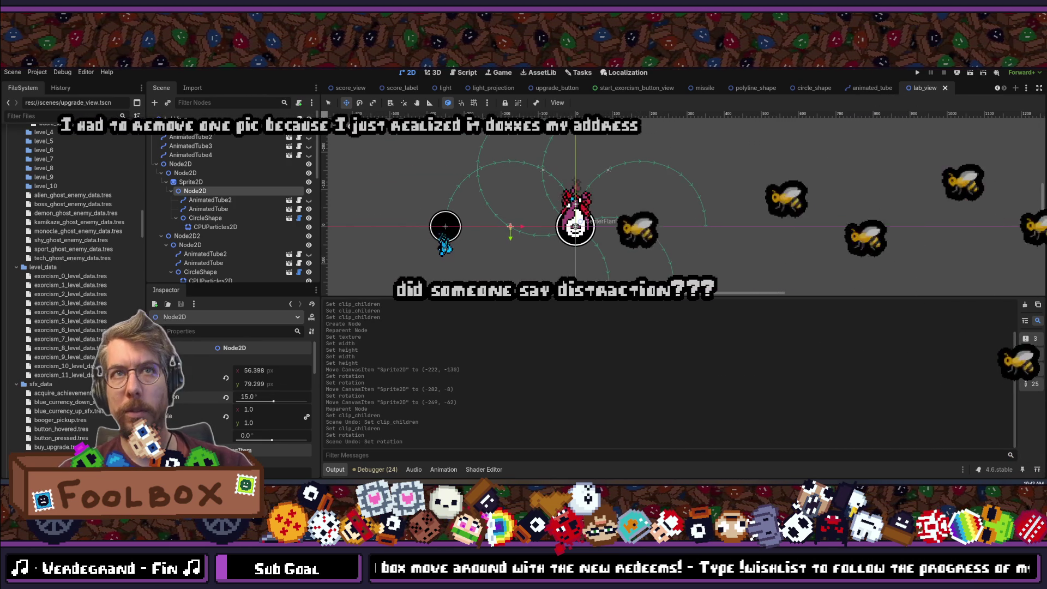
pyautogui.click(918, 74)
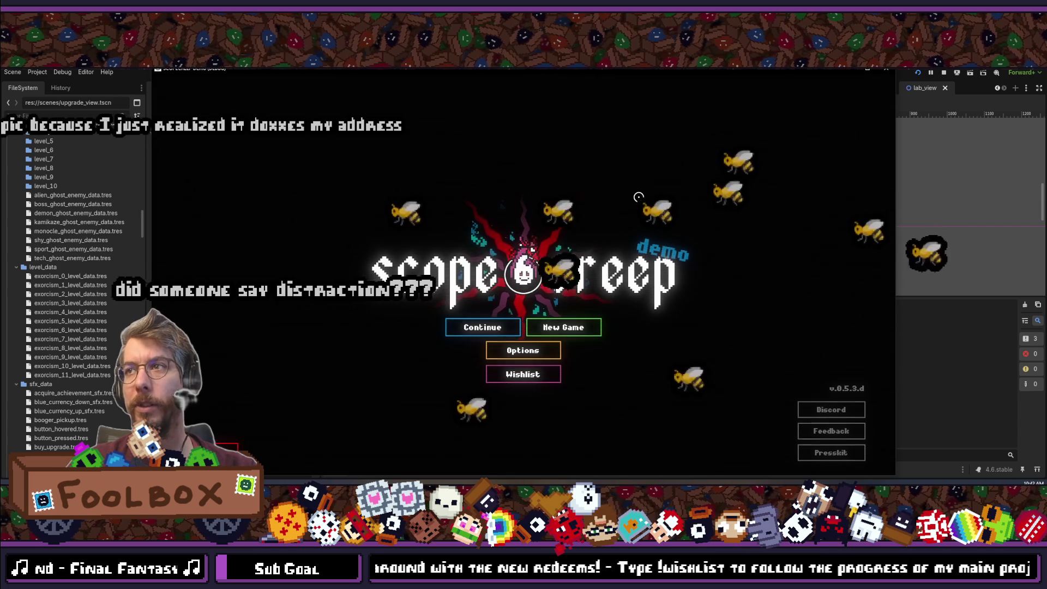
# Continue the saved game, switch between the Laboratory and Shrine screens, then stop with F8.
pyautogui.click(465, 318)
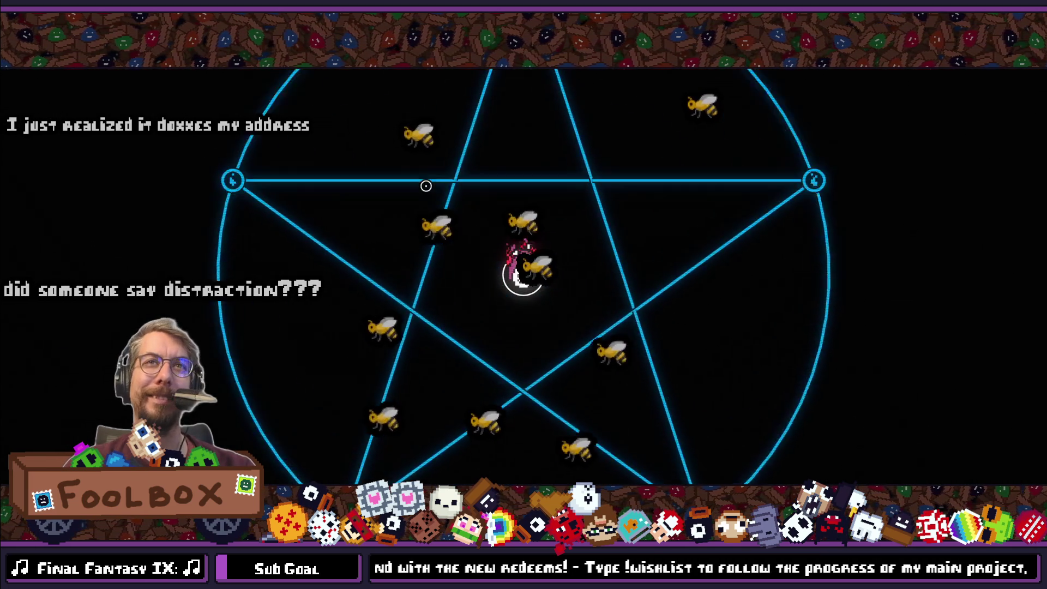
pyautogui.click(631, 88)
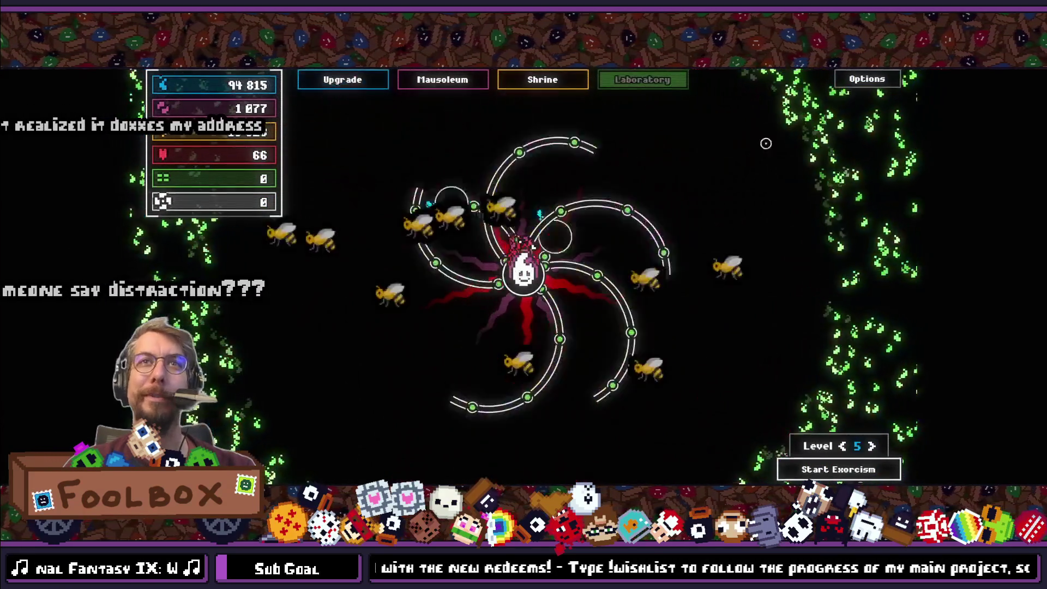
pyautogui.moveTo(824, 438)
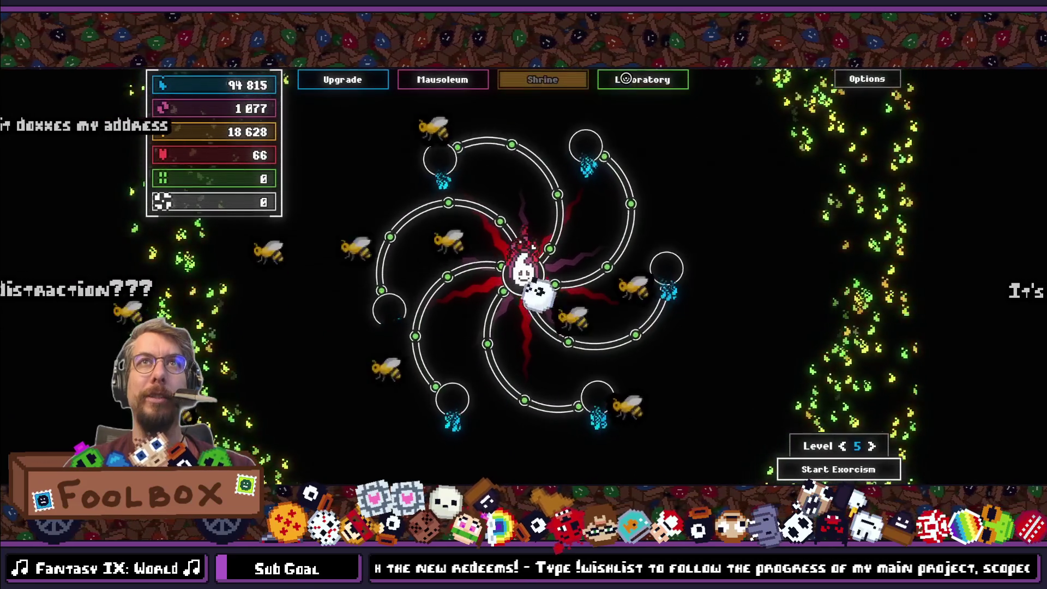
pyautogui.click(626, 79)
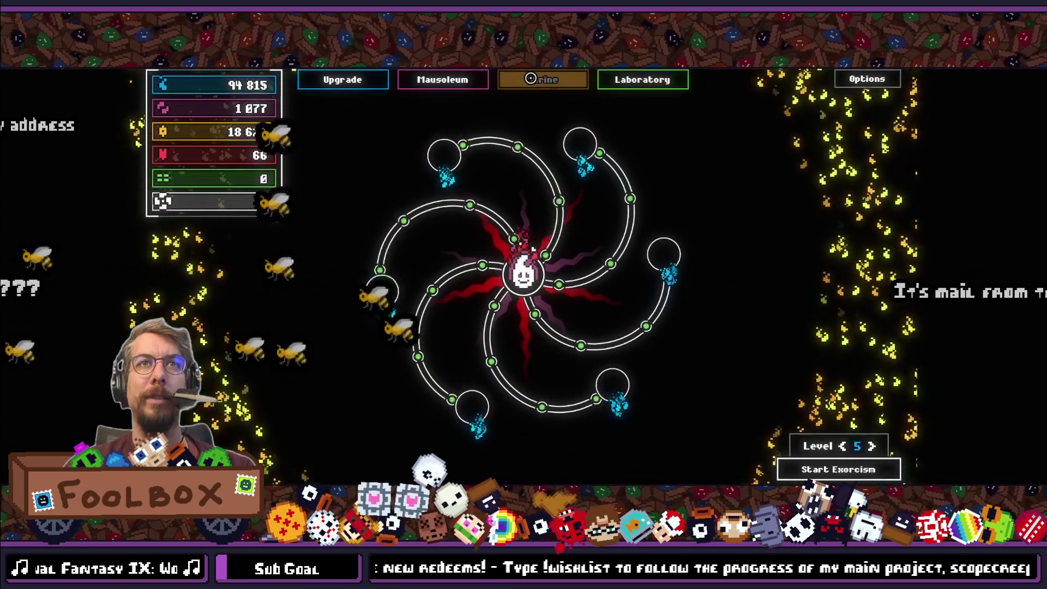
pyautogui.click(636, 79)
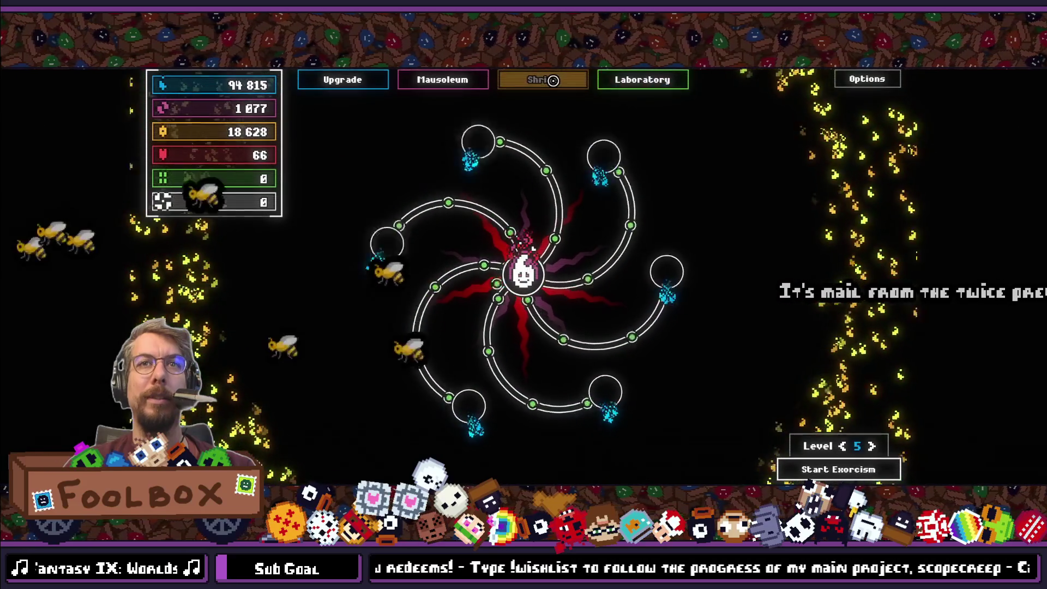
pyautogui.click(639, 80)
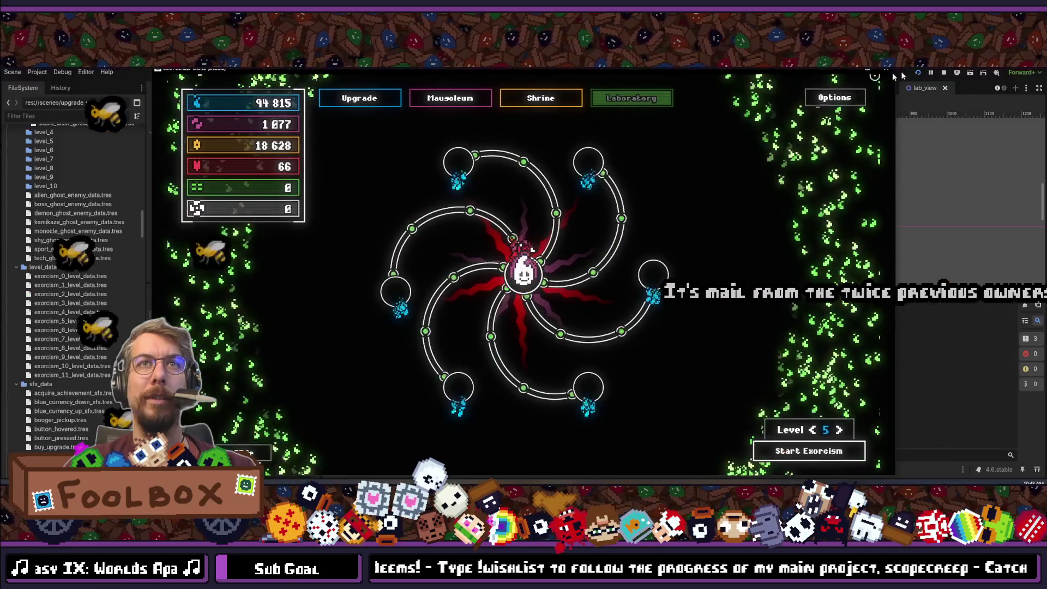
pyautogui.press('F8')
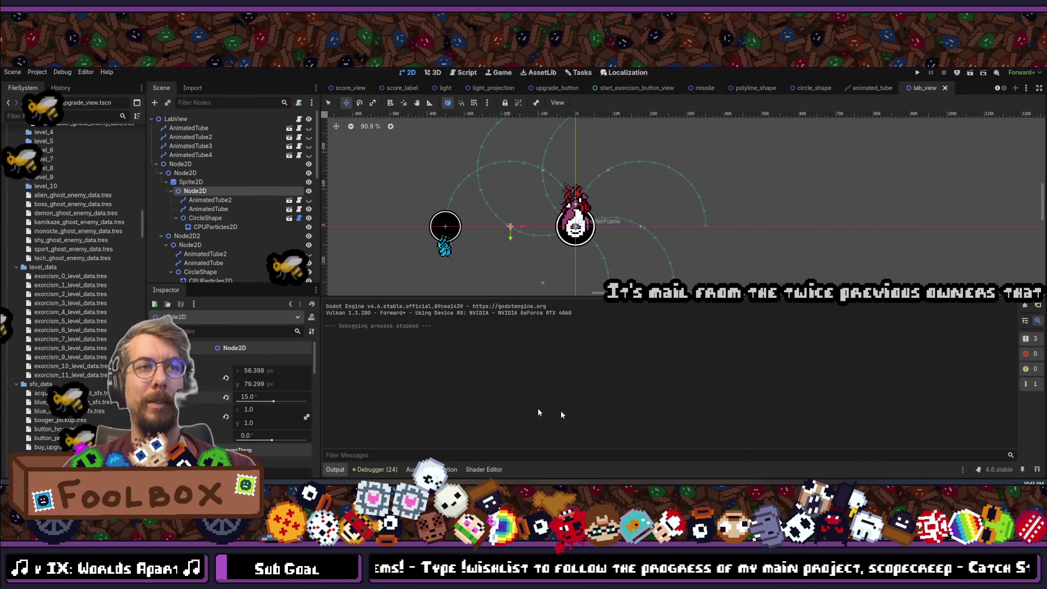
# Save the lab_view scene and switch over to Discord.
pyautogui.hotkey('ctrl', 's')
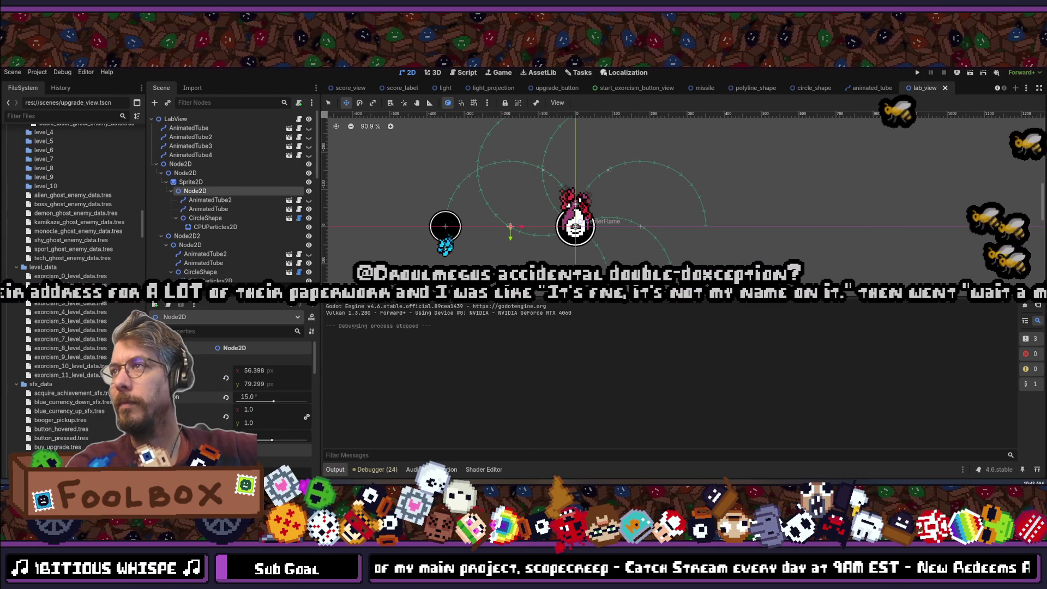
pyautogui.hotkey('alt', 'Tab')
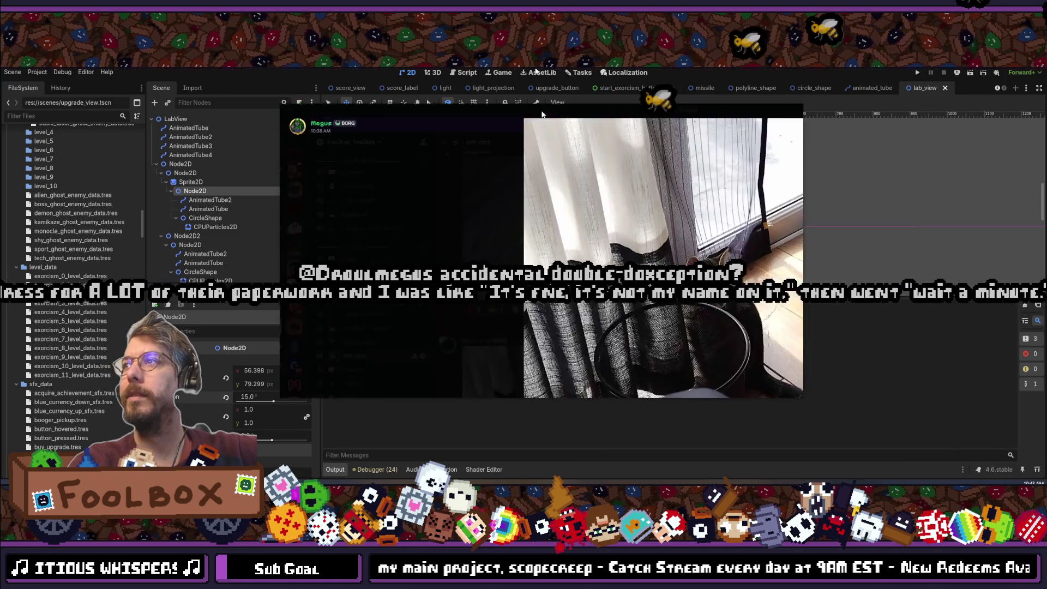
# Browse the cat photos in #pet-pics, then move Discord aside to return to Godot.
pyautogui.press('super+Down')
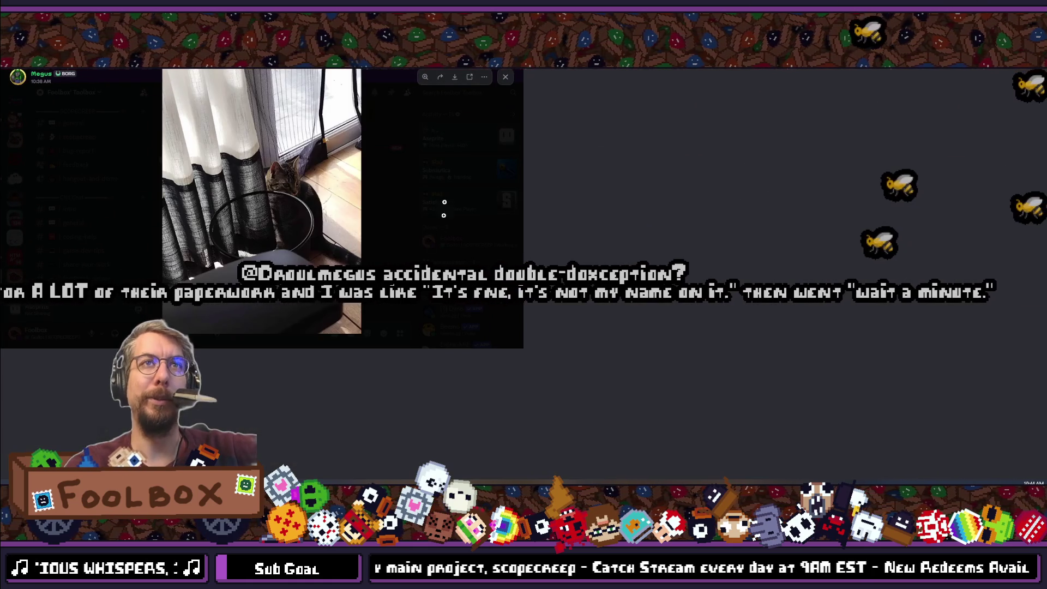
pyautogui.press('super+Up')
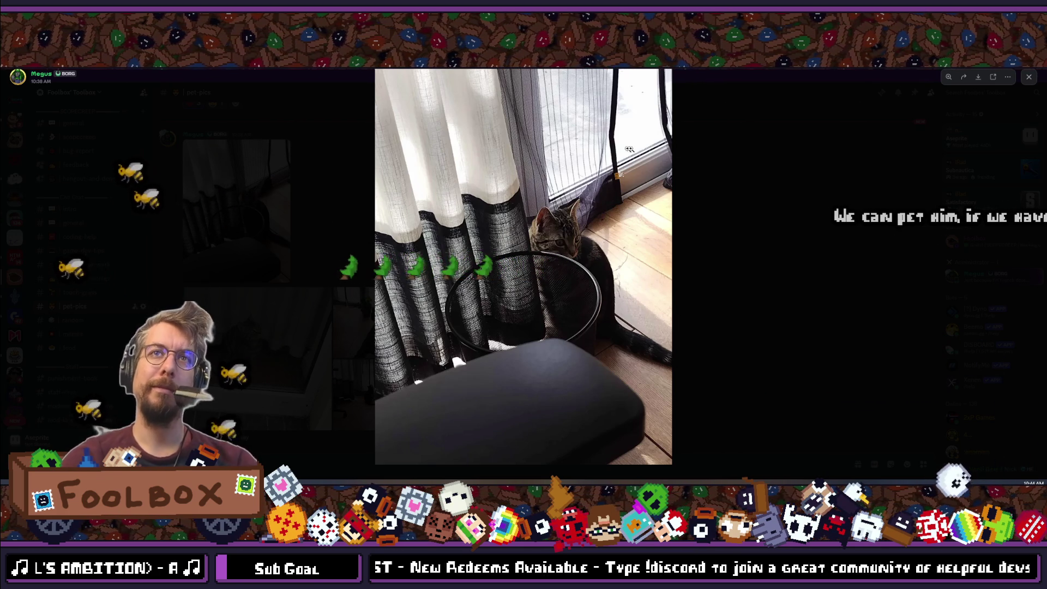
pyautogui.click(802, 323)
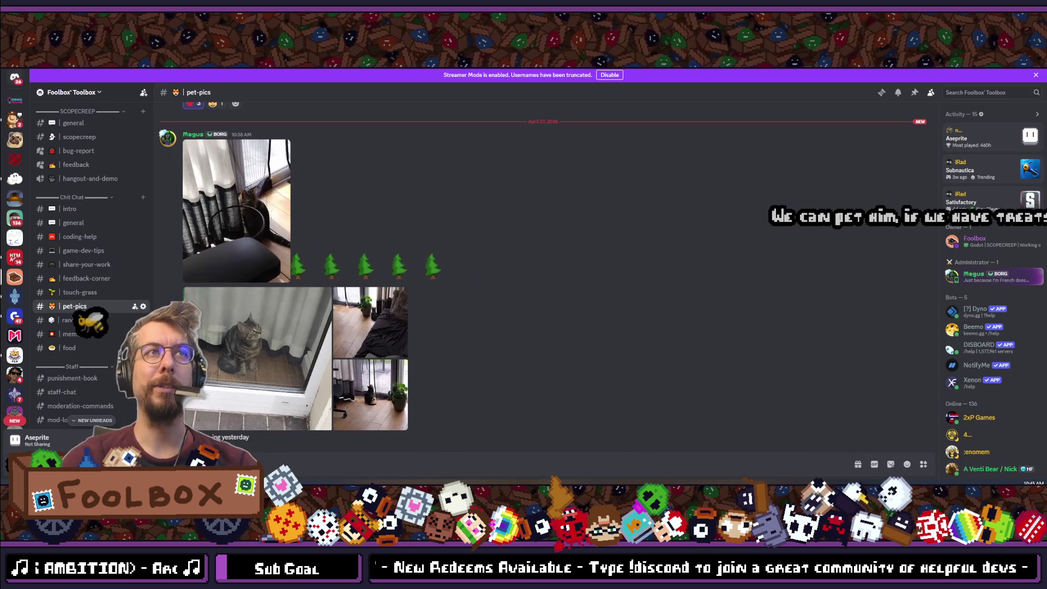
pyautogui.click(251, 373)
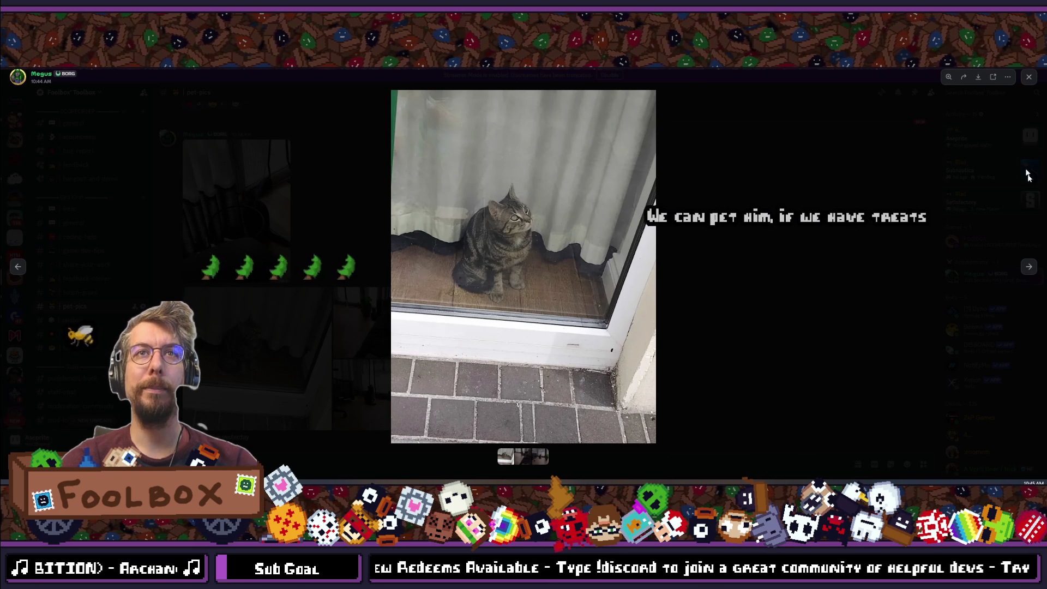
pyautogui.click(1029, 266)
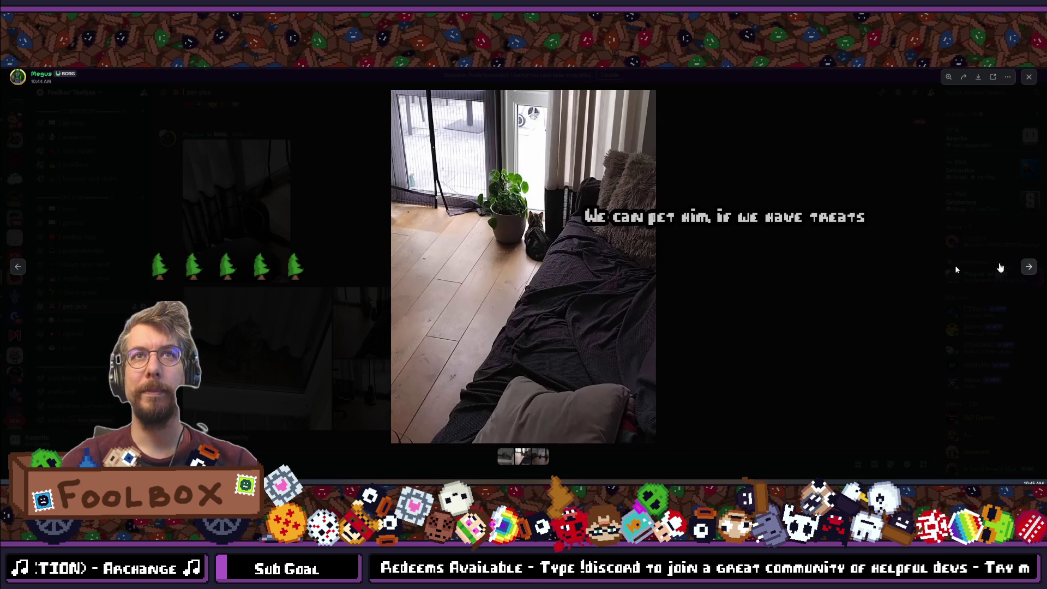
pyautogui.click(1029, 268)
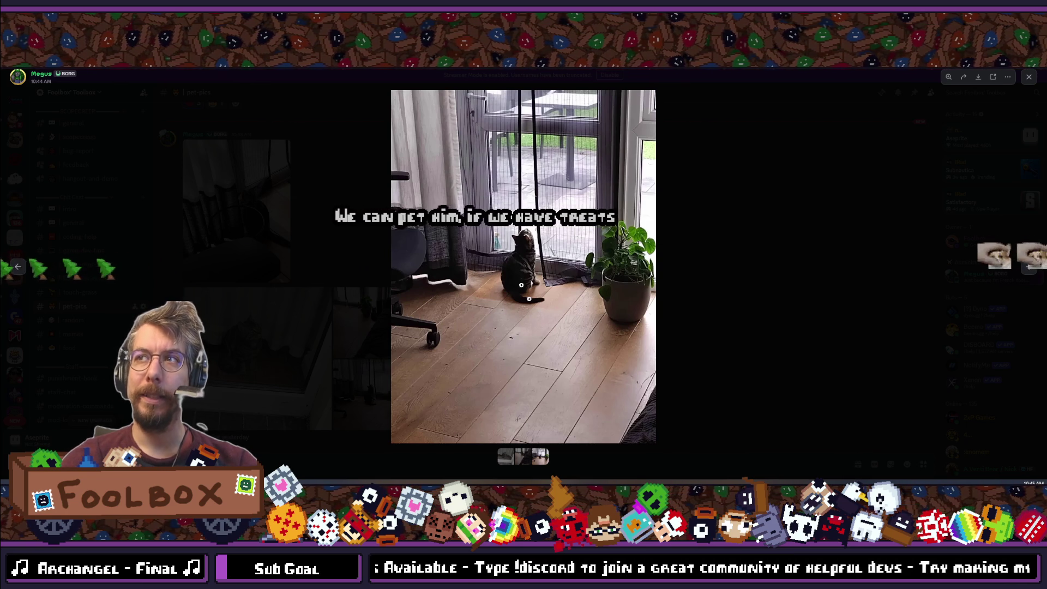
pyautogui.click(1031, 268)
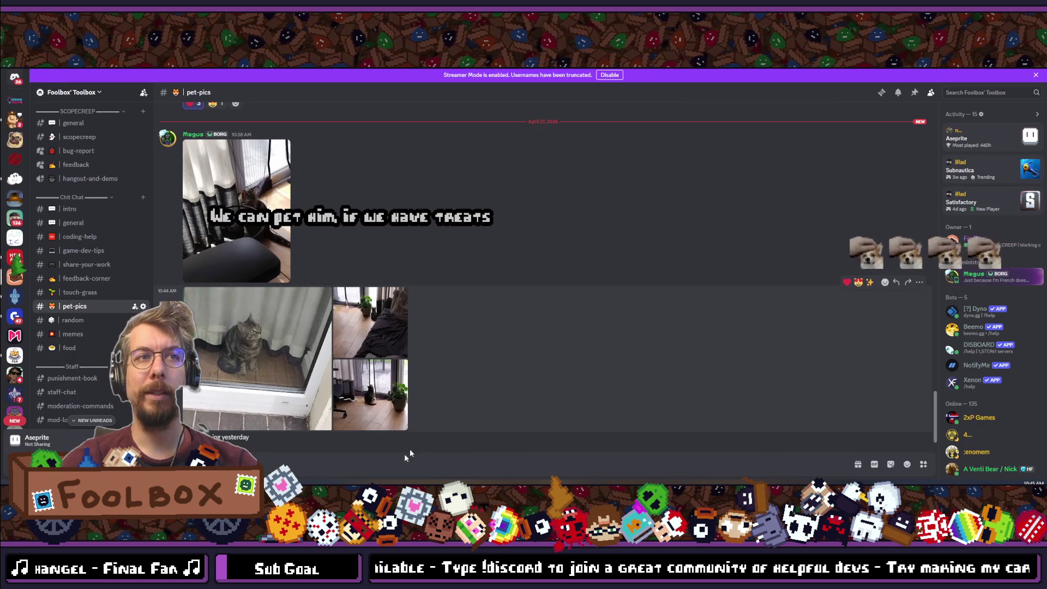
pyautogui.moveTo(386, 71); pyautogui.dragTo(814, 196)
pyautogui.hotkey('alt', 'Tab')
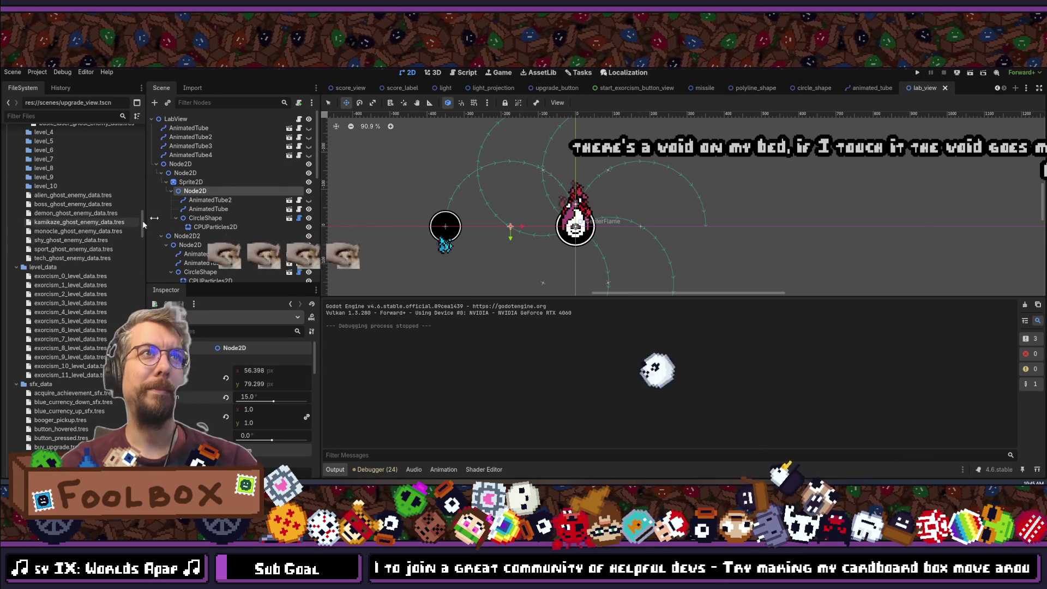
pyautogui.click(199, 181)
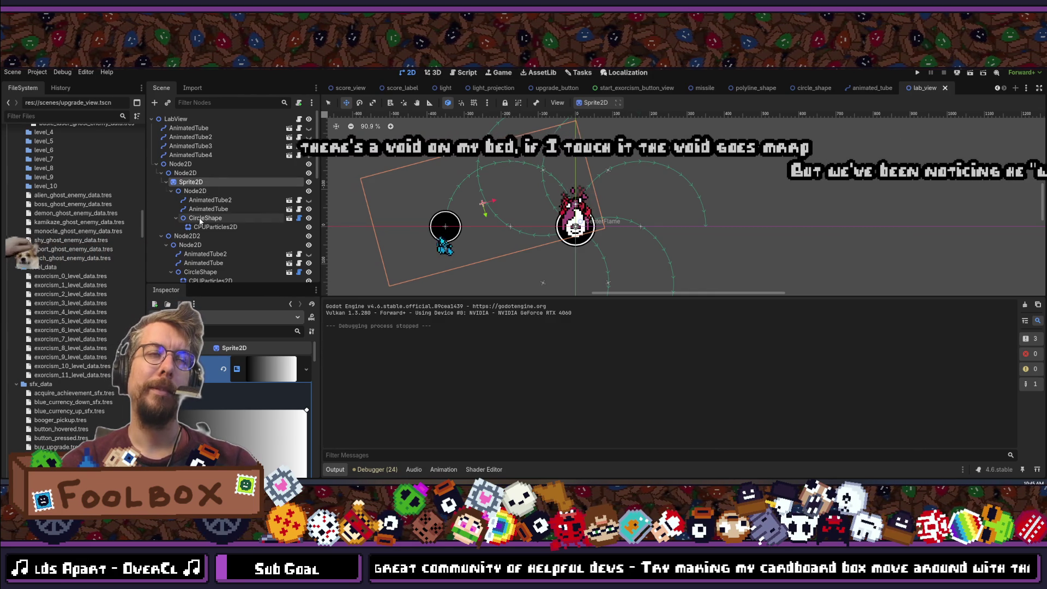
pyautogui.click(210, 333)
pyautogui.write('pos')
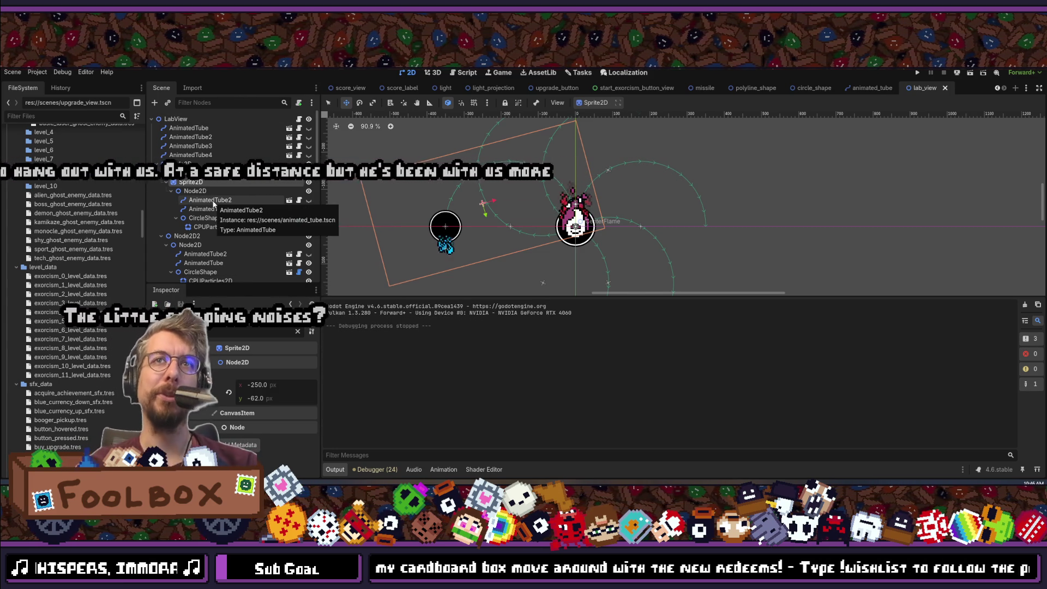
pyautogui.moveTo(429, 181); pyautogui.dragTo(429, 184)
pyautogui.hotkey('ctrl', 'z')
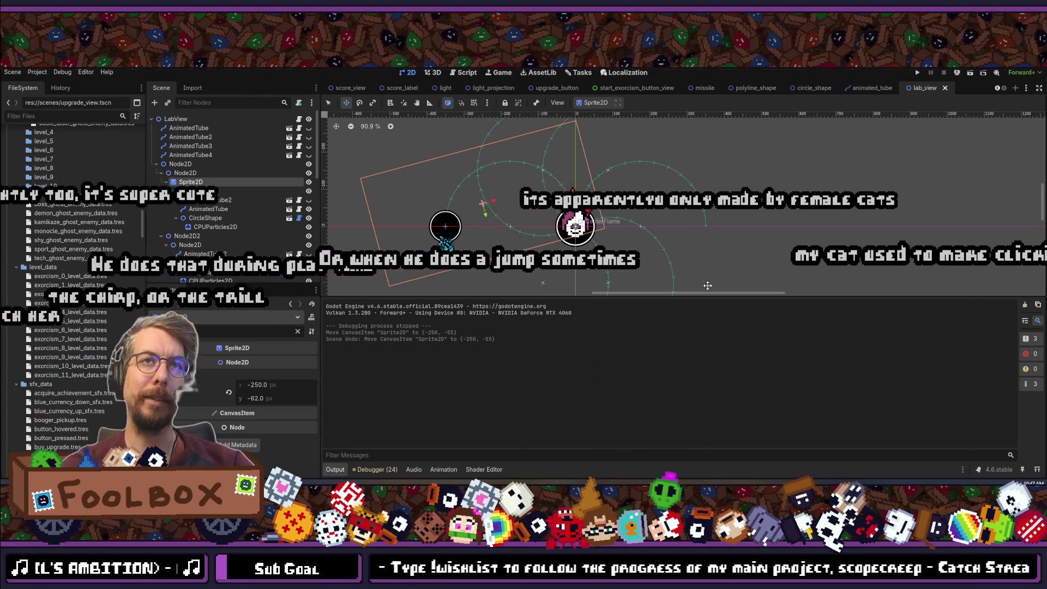
pyautogui.click(197, 192)
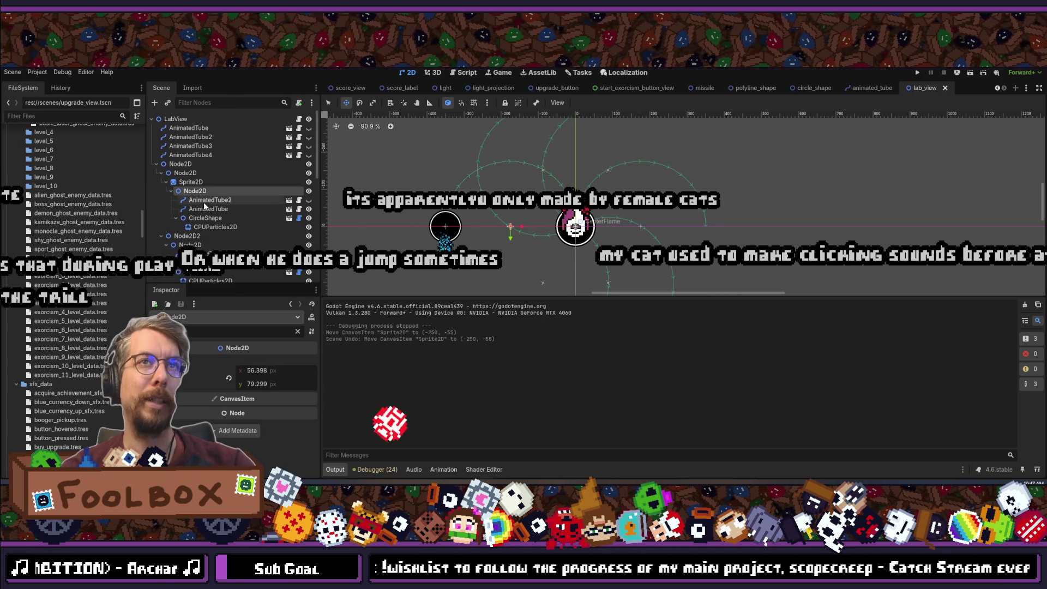
pyautogui.click(210, 227)
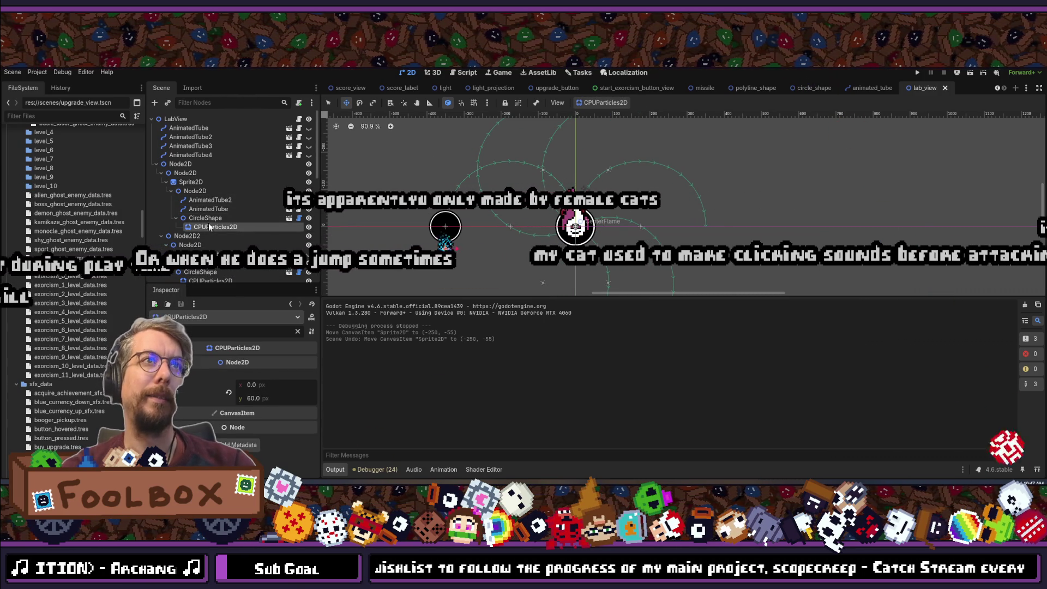
pyautogui.click(202, 183)
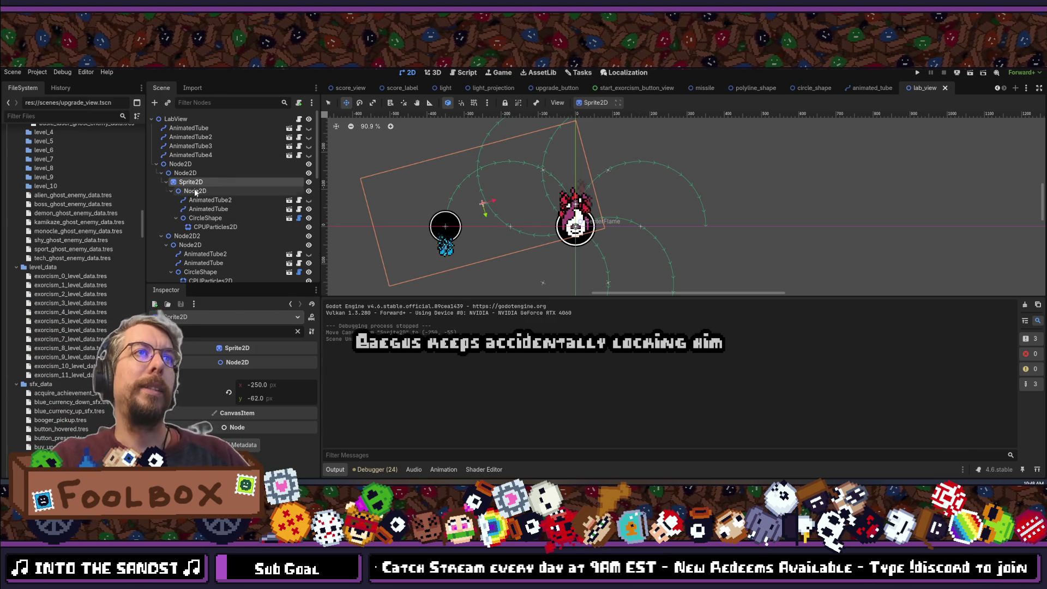
# Compare Sprite2D with its child Node2D and reveal the sprite's gradient texture settings.
pyautogui.click(195, 191)
pyautogui.click(195, 183)
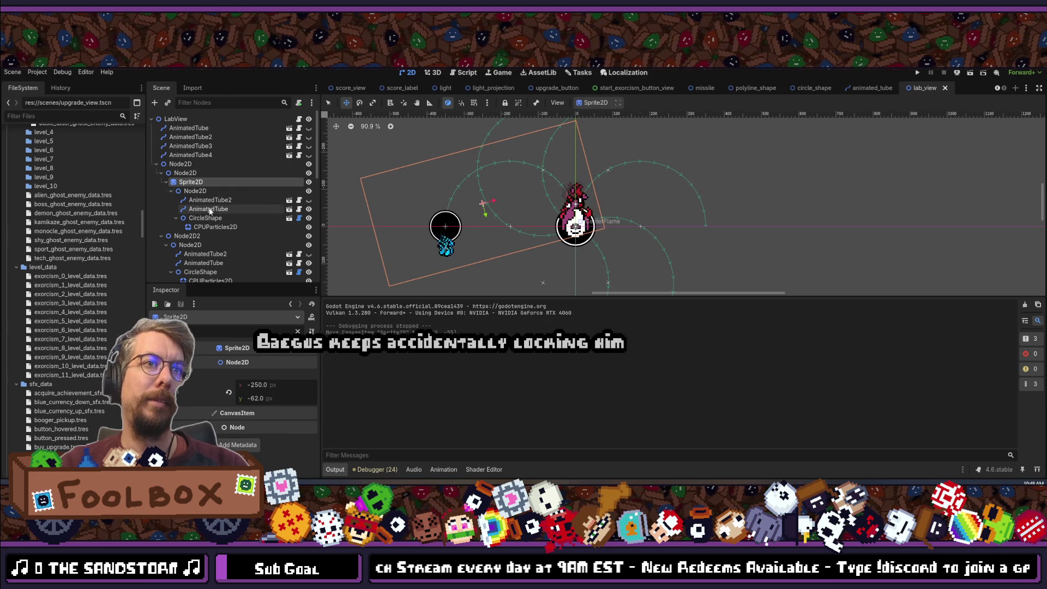
pyautogui.click(195, 191)
pyautogui.click(190, 182)
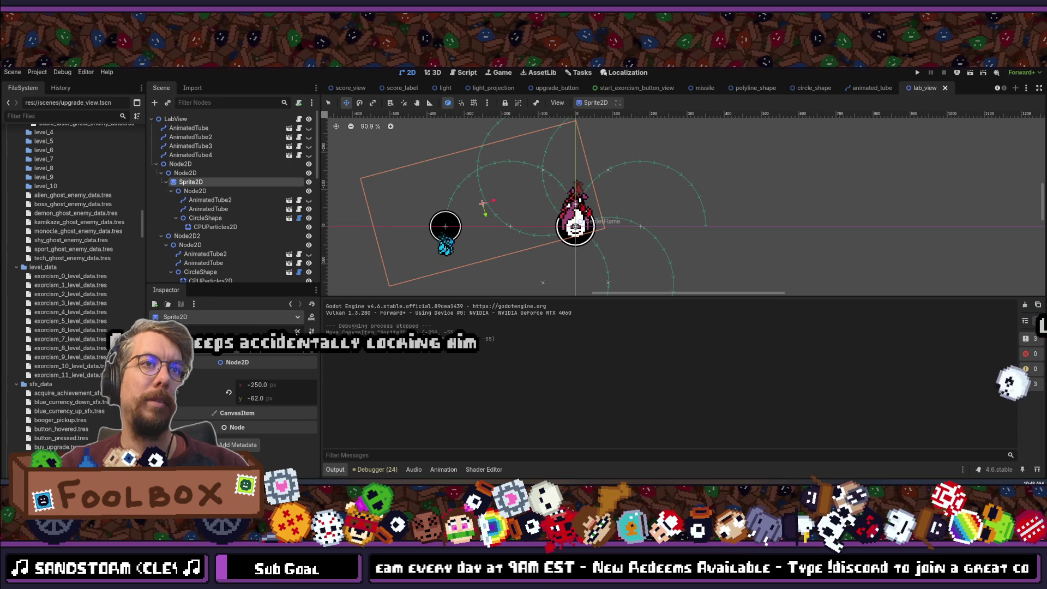
pyautogui.click(240, 348)
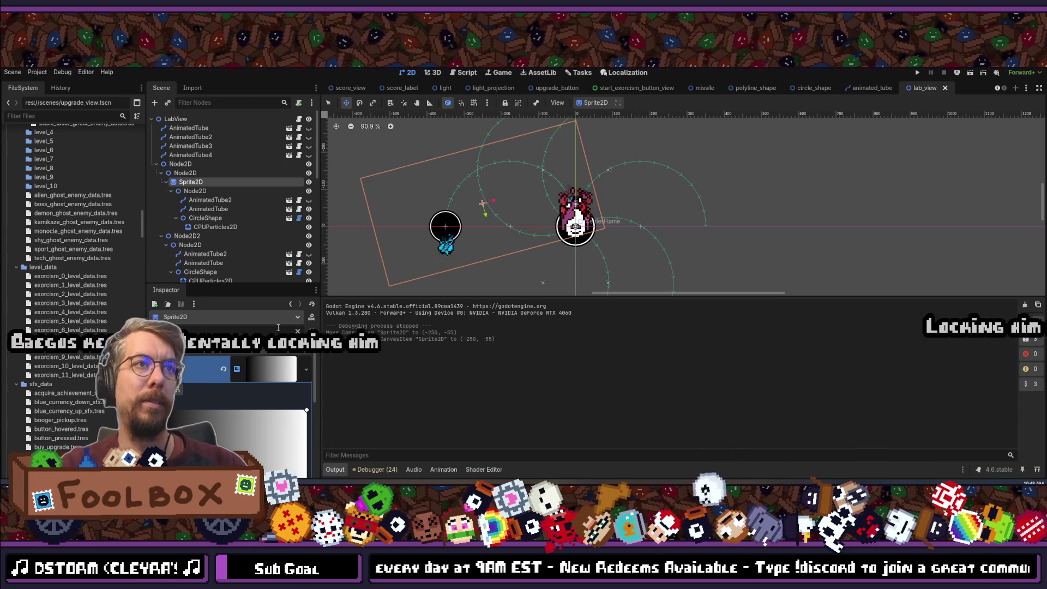
pyautogui.scroll(-5, 275, 375)
# Try a horizontal offset of 50 and inspect the sprite's gradient texture editor.
pyautogui.click(272, 371)
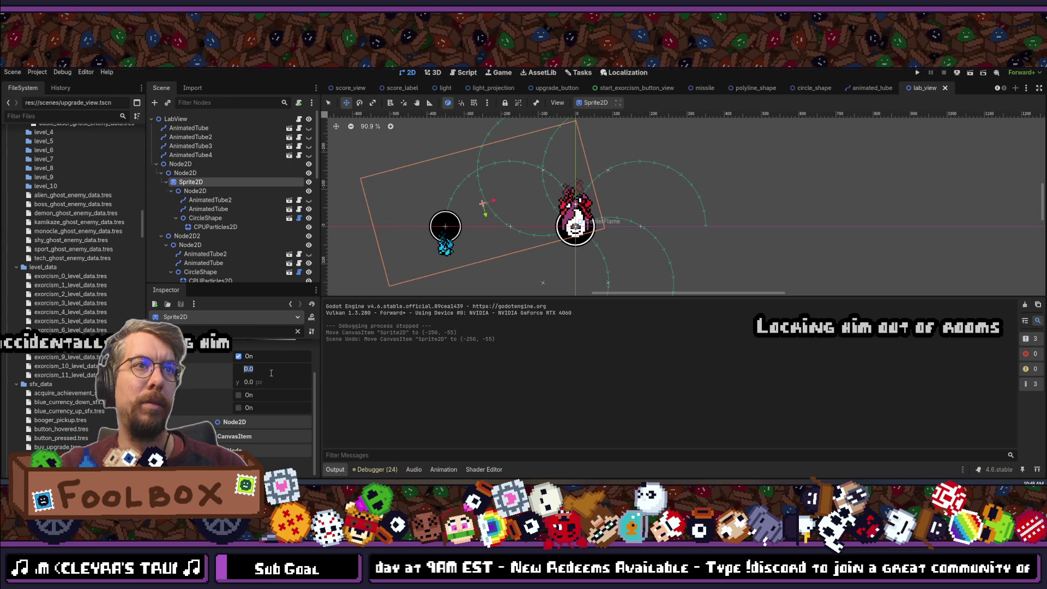
pyautogui.write('50')
pyautogui.press('Tab')
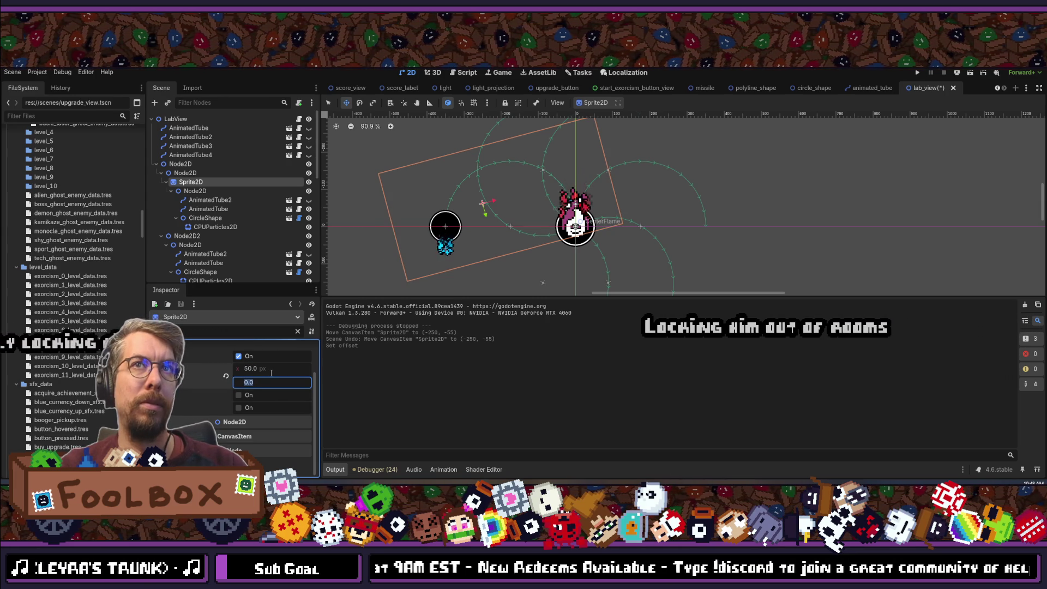
pyautogui.click(257, 370)
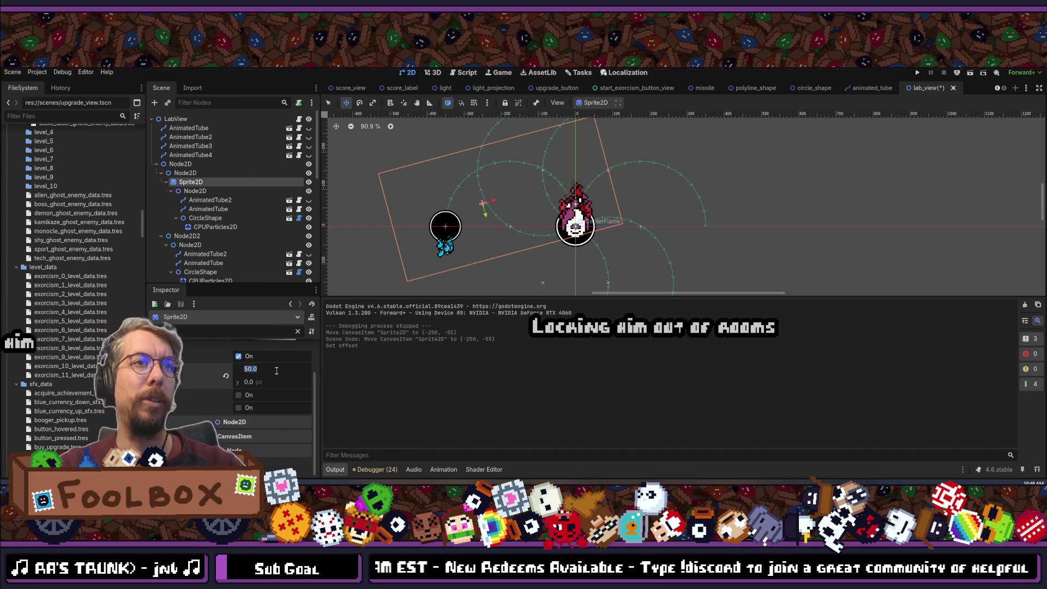
pyautogui.scroll(3, 273, 387)
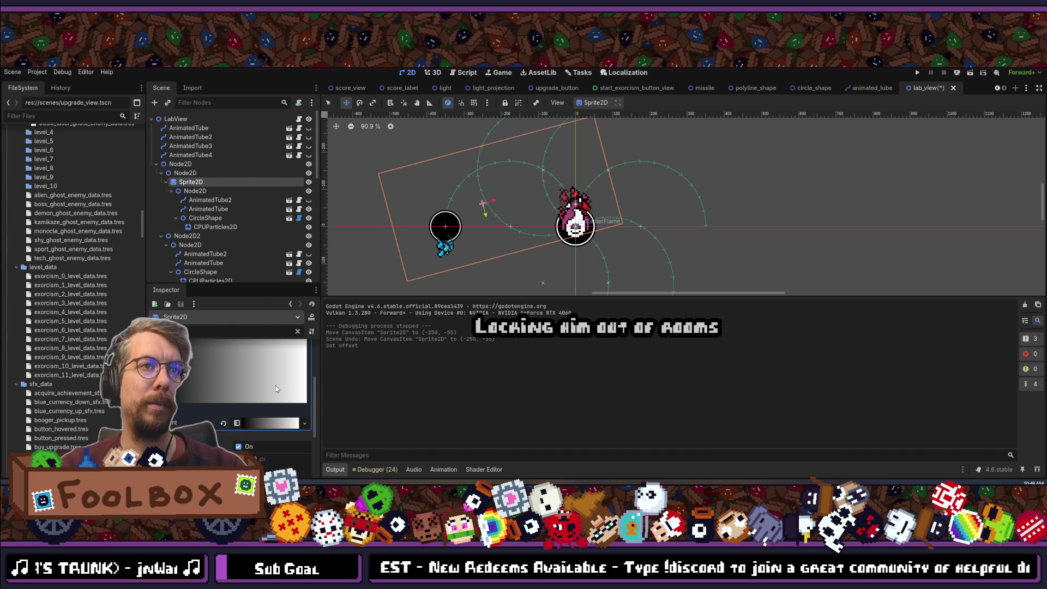
pyautogui.scroll(-2, 276, 389)
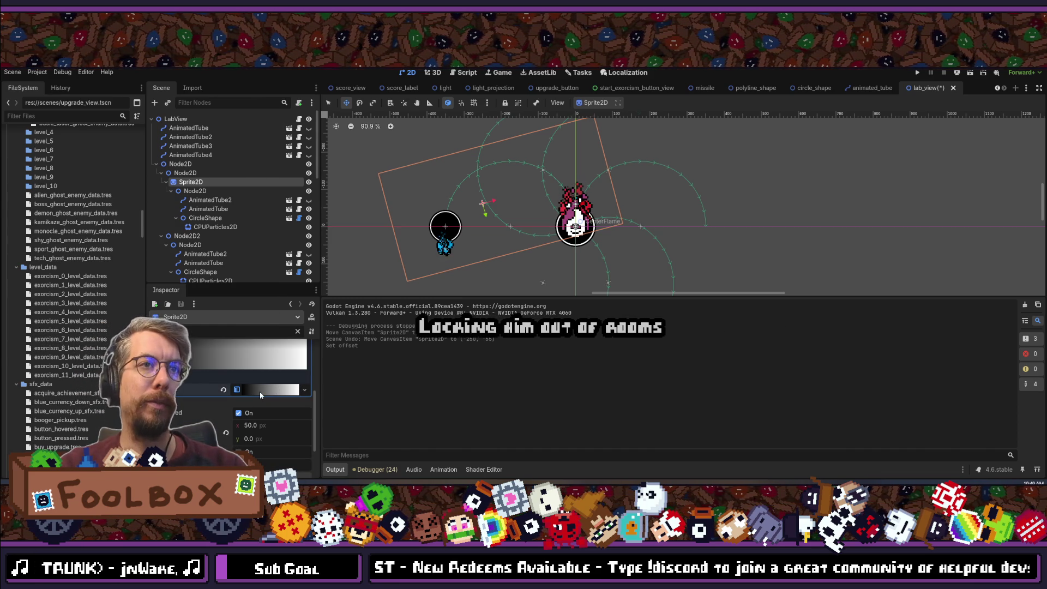
pyautogui.click(271, 389)
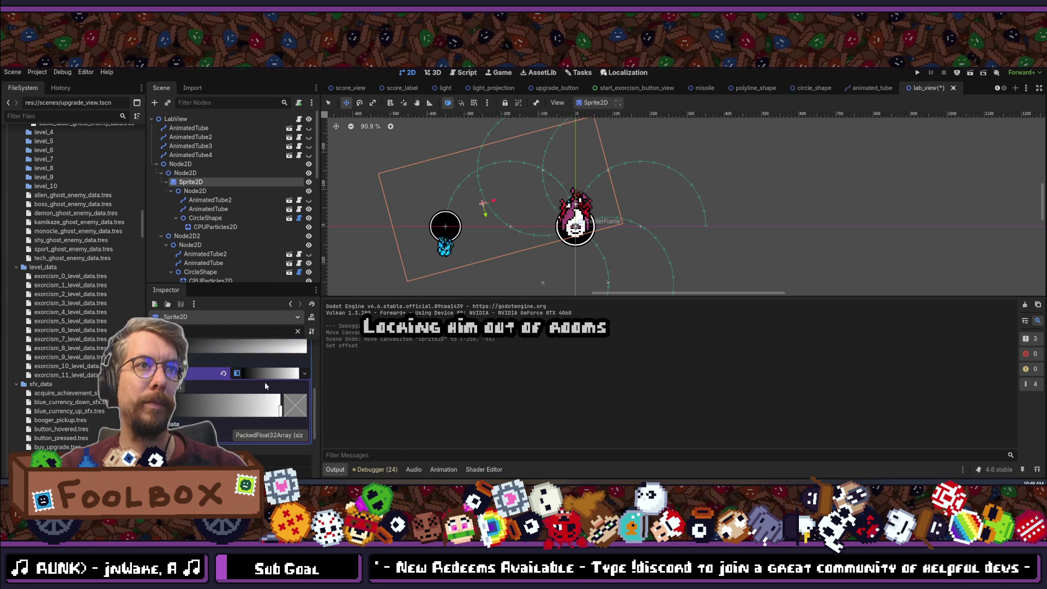
pyautogui.scroll(1, 265, 386)
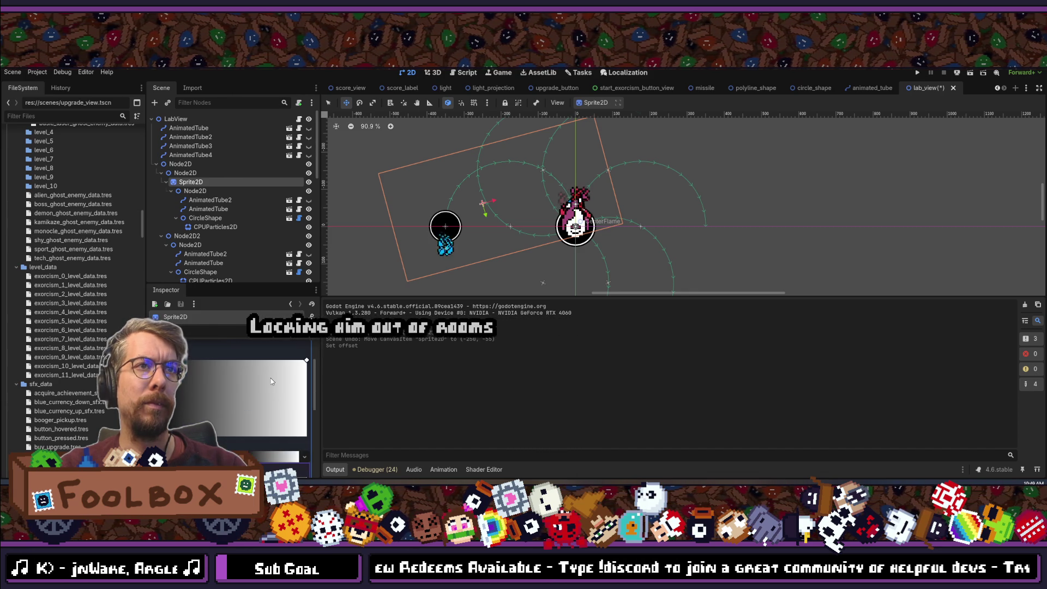
pyautogui.scroll(-4, 293, 370)
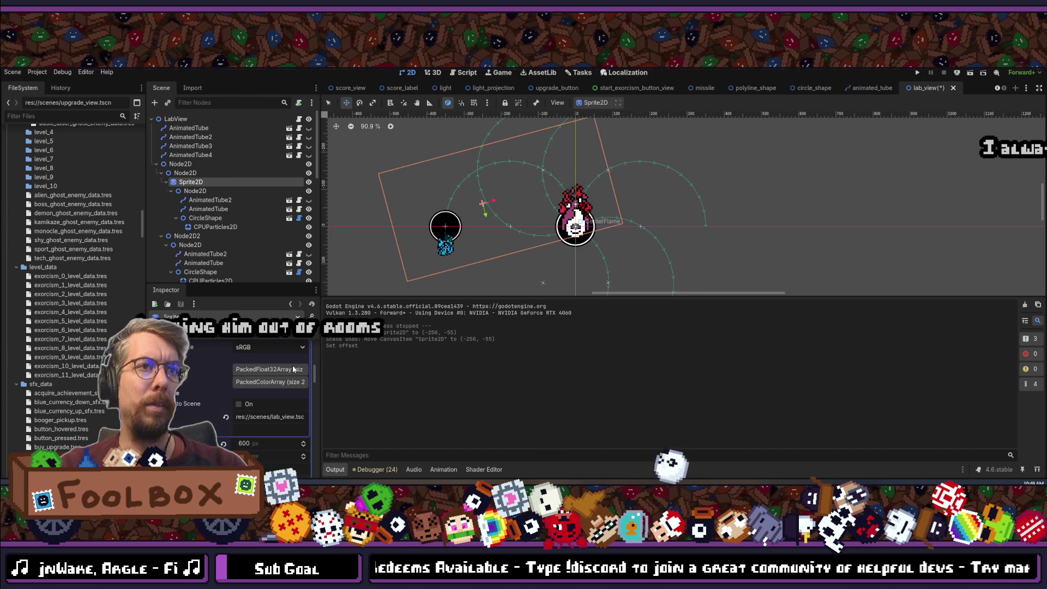
pyautogui.scroll(4, 293, 369)
pyautogui.click(269, 366)
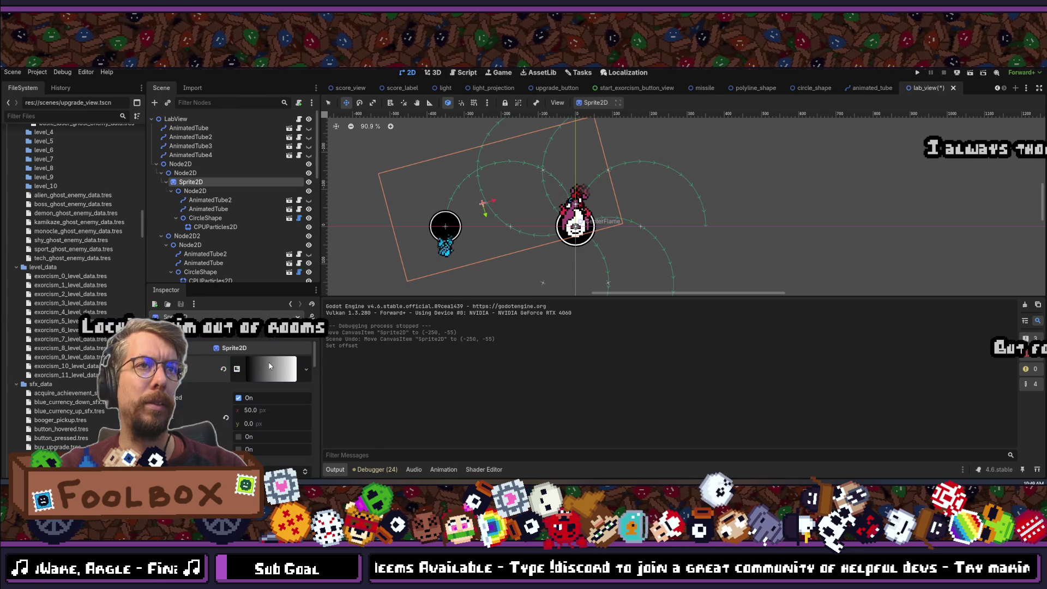
pyautogui.scroll(-3, 264, 403)
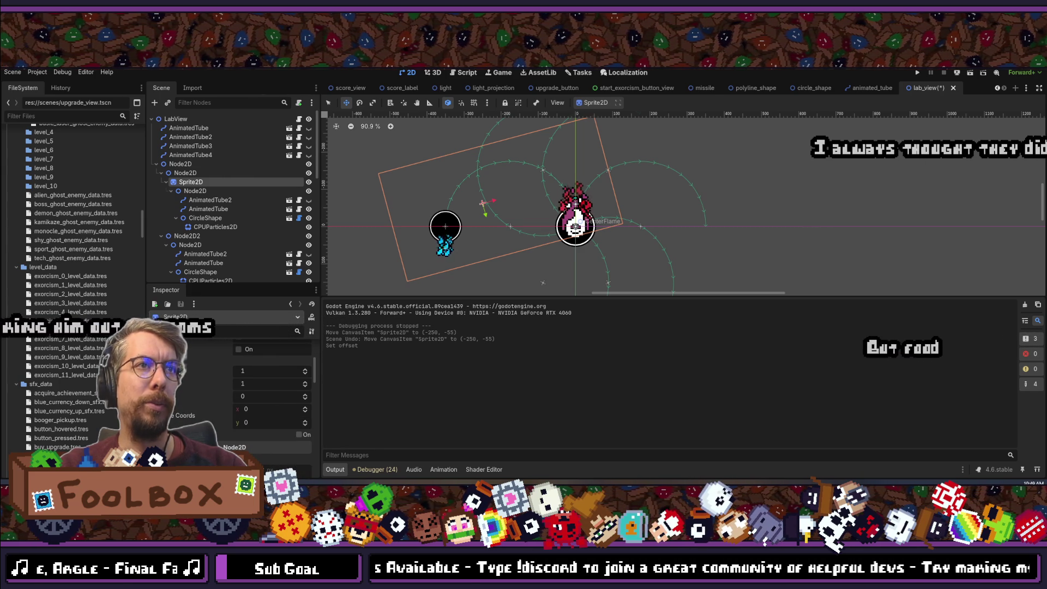
pyautogui.scroll(2, 273, 381)
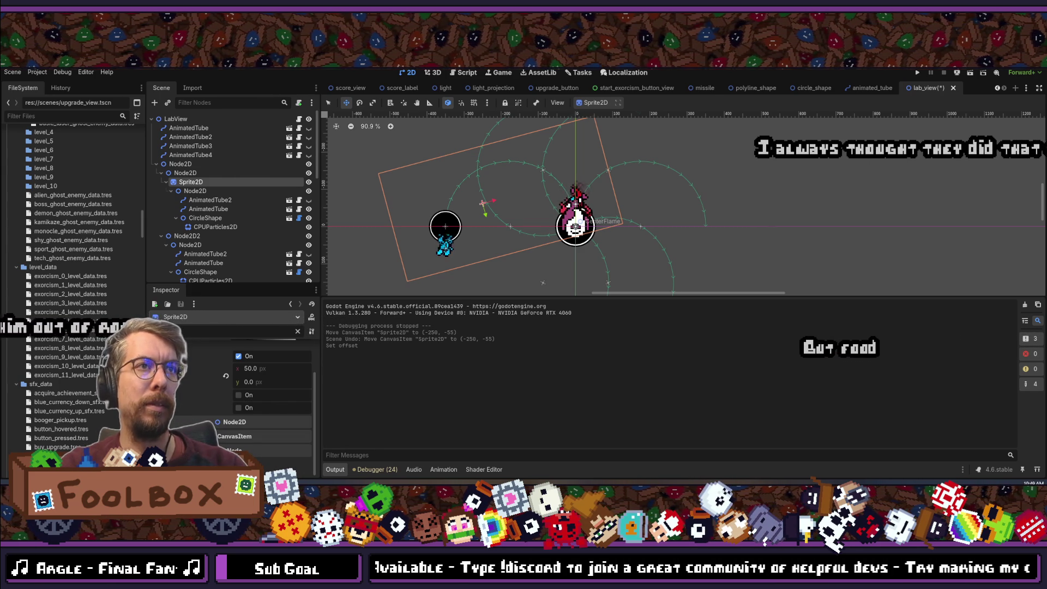
# Set the sprite's offset to 300, 150 and filter the Inspector with 'en'.
pyautogui.click(266, 372)
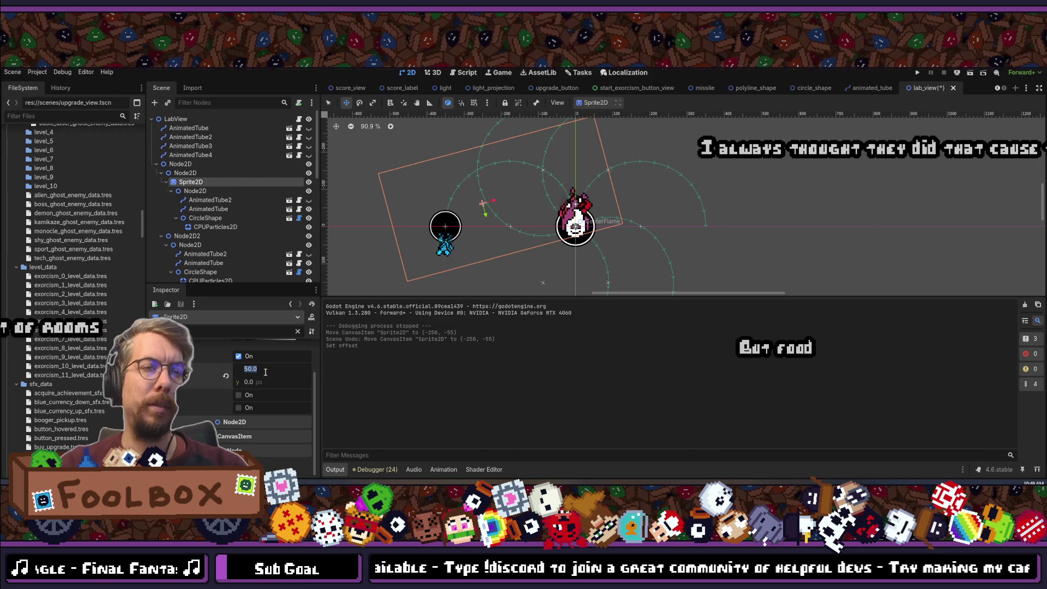
pyautogui.write('300')
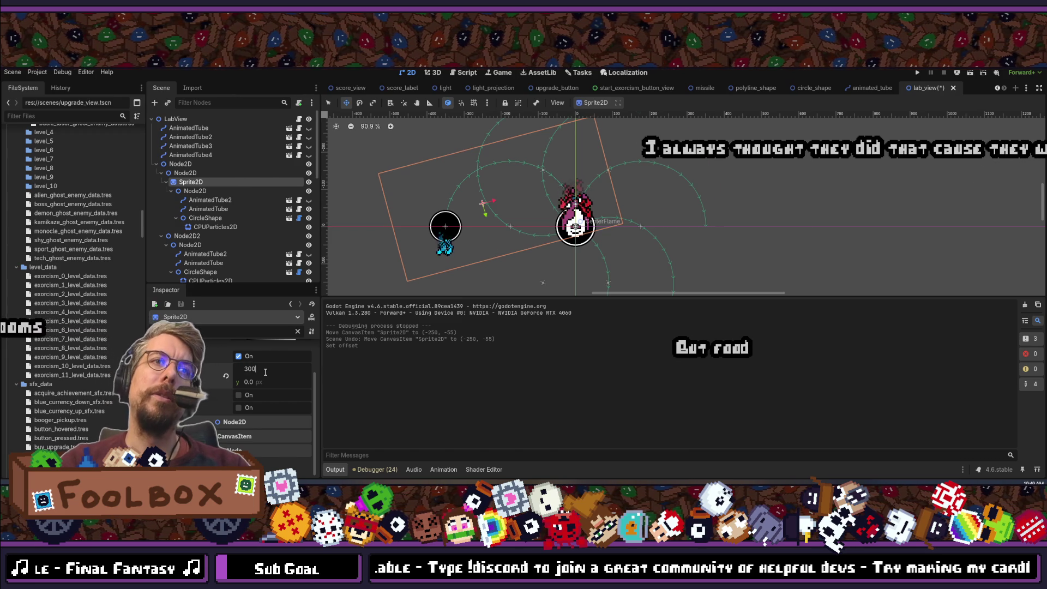
pyautogui.press('Tab')
pyautogui.write('150')
pyautogui.press('Tab')
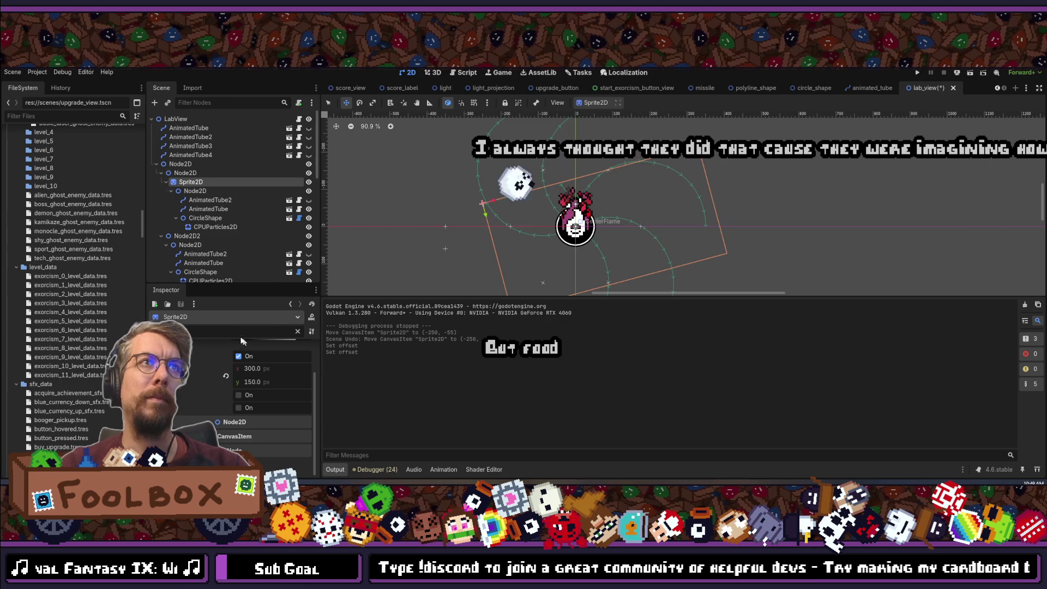
pyautogui.write('en')
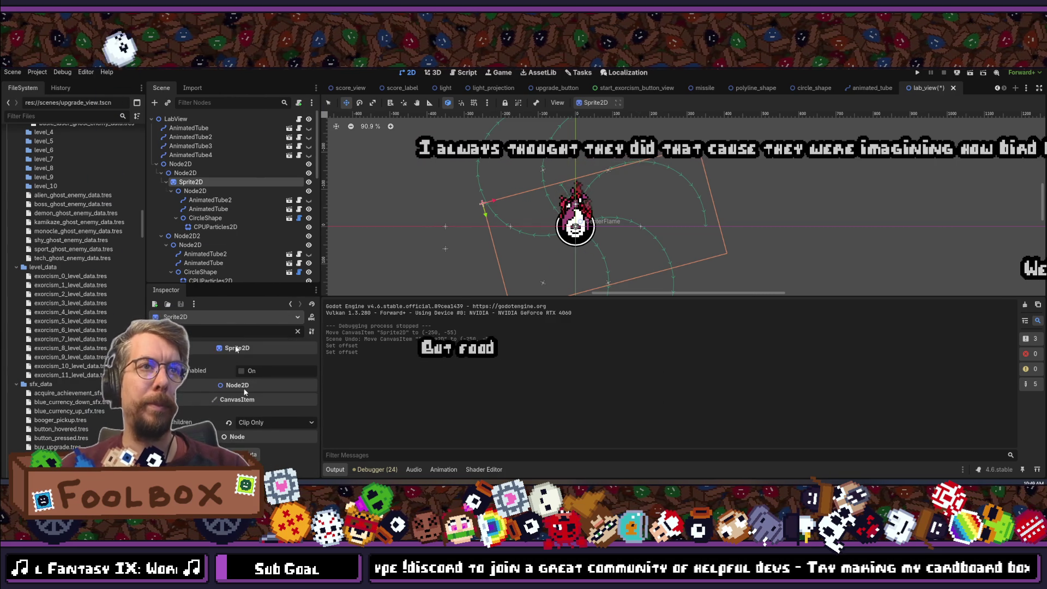
# Turn off Clip Children, set the sprite offset to -300, -150, and filter for 'position'.
pyautogui.click(230, 423)
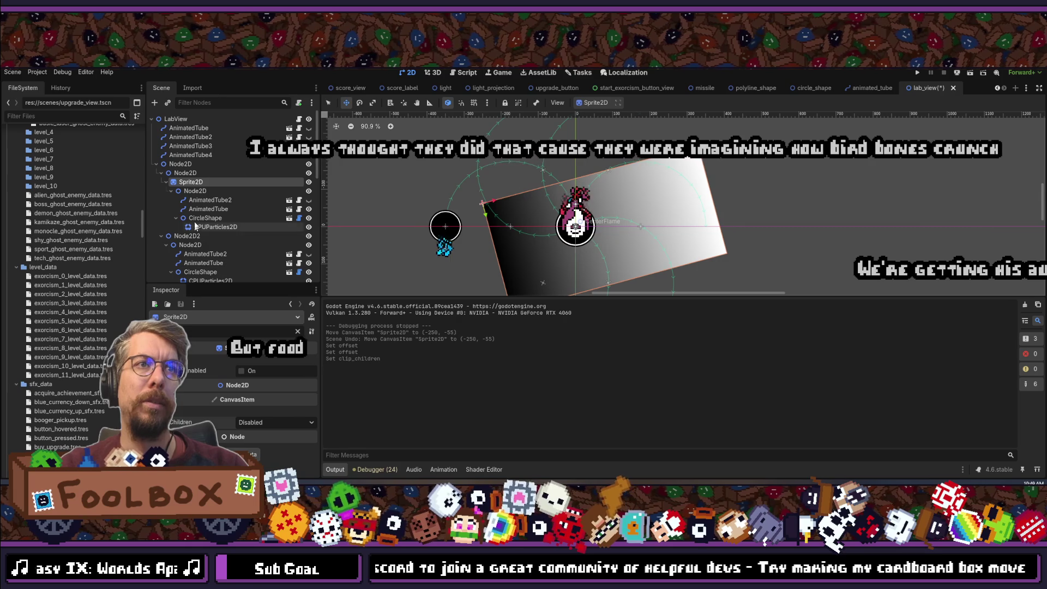
pyautogui.scroll(5, 195, 328)
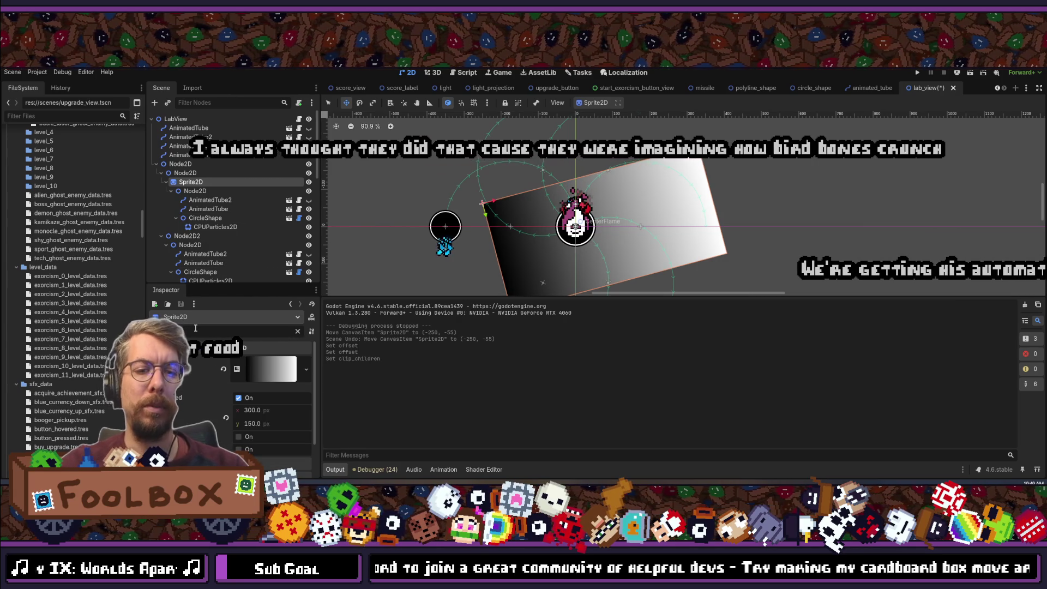
pyautogui.click(259, 412)
pyautogui.write('-300')
pyautogui.press('Tab')
pyautogui.write('-150')
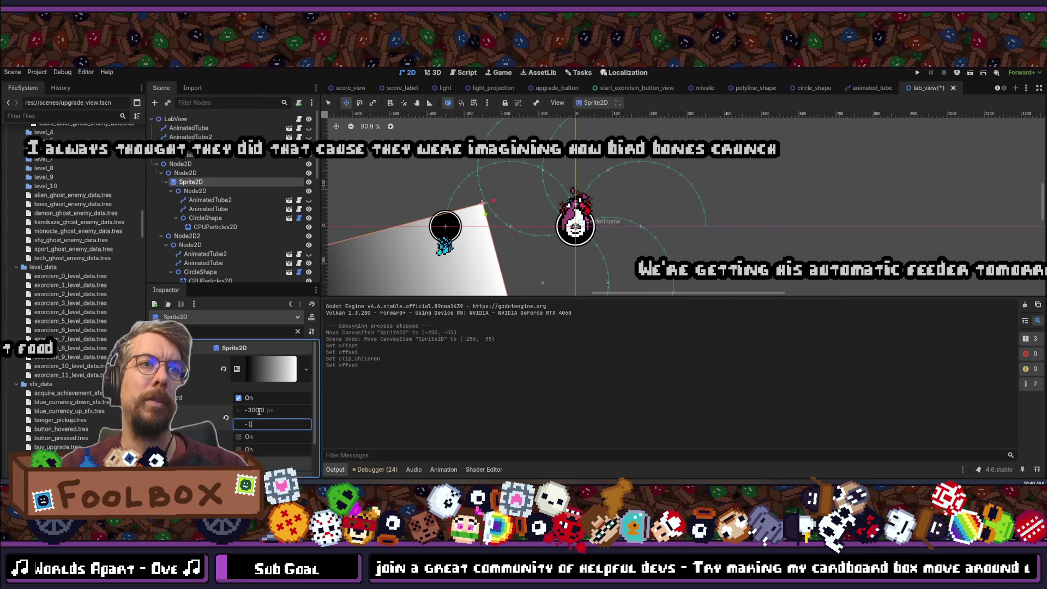
pyautogui.press('Tab')
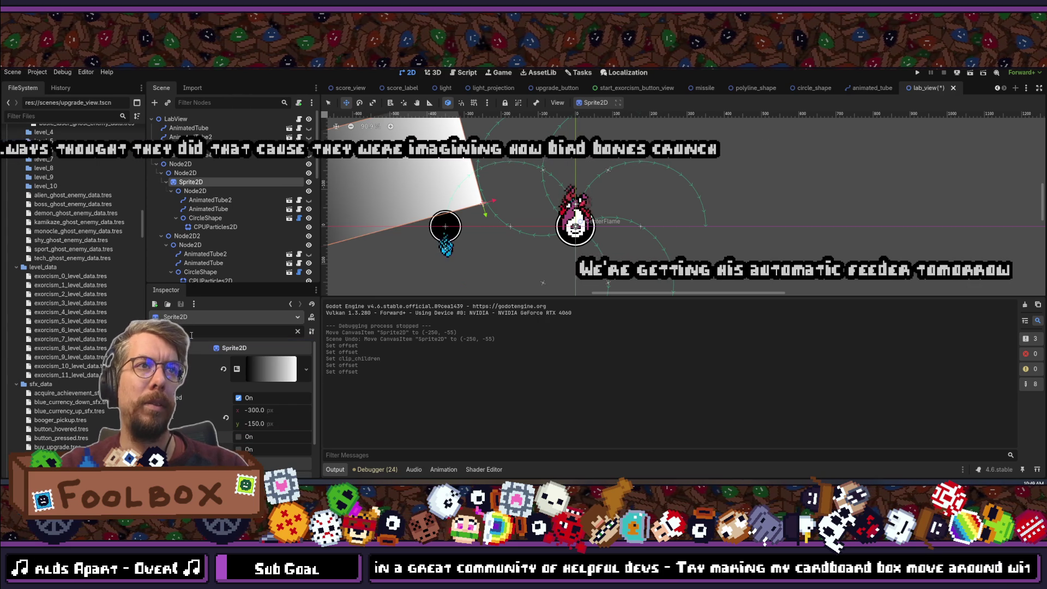
pyautogui.click(191, 335)
pyautogui.write('position')
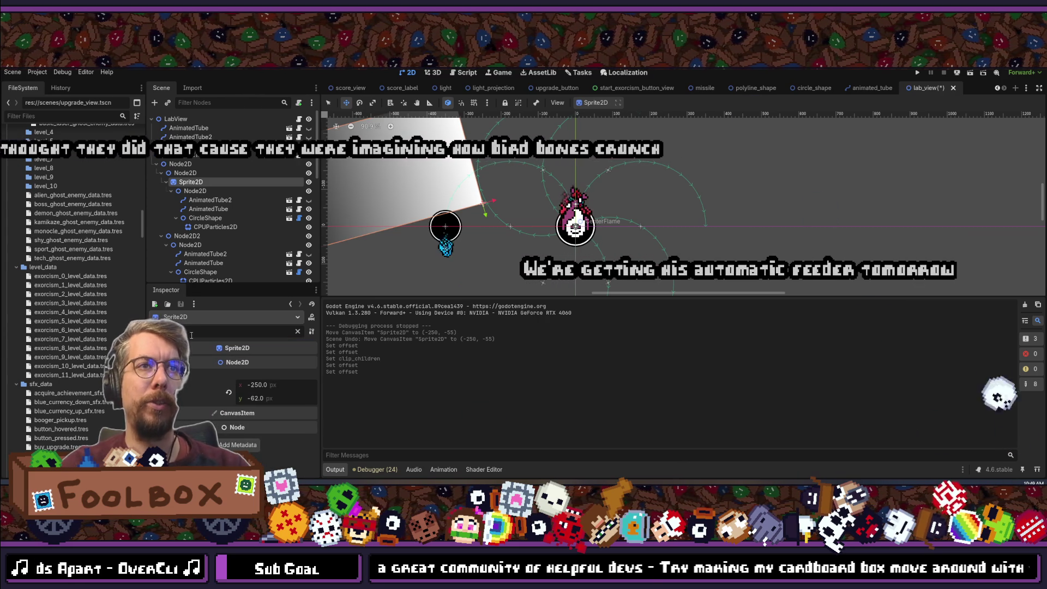
pyautogui.click(229, 390)
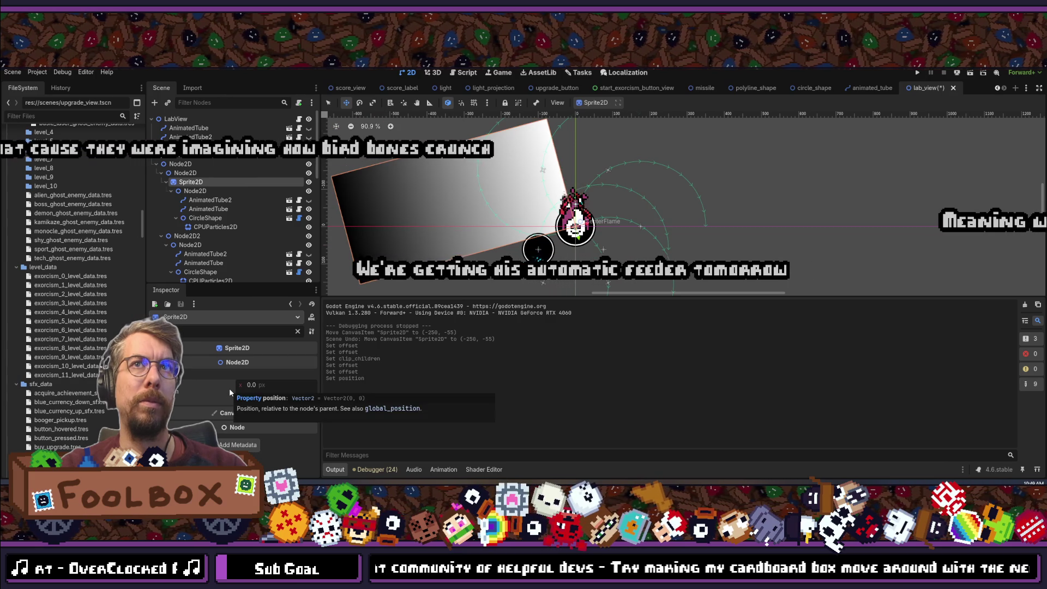
pyautogui.click(196, 191)
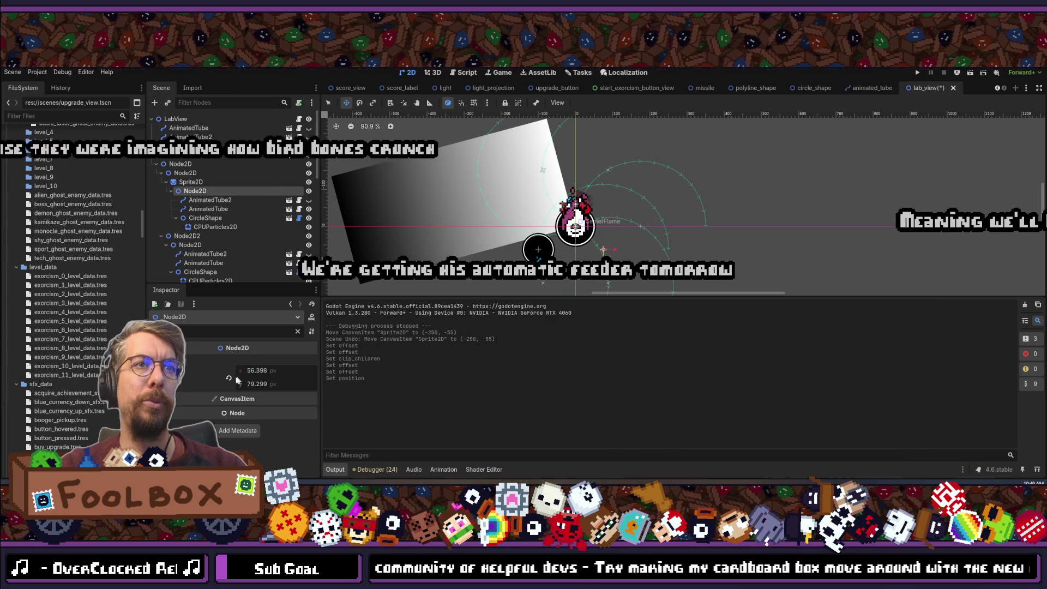
pyautogui.click(267, 366)
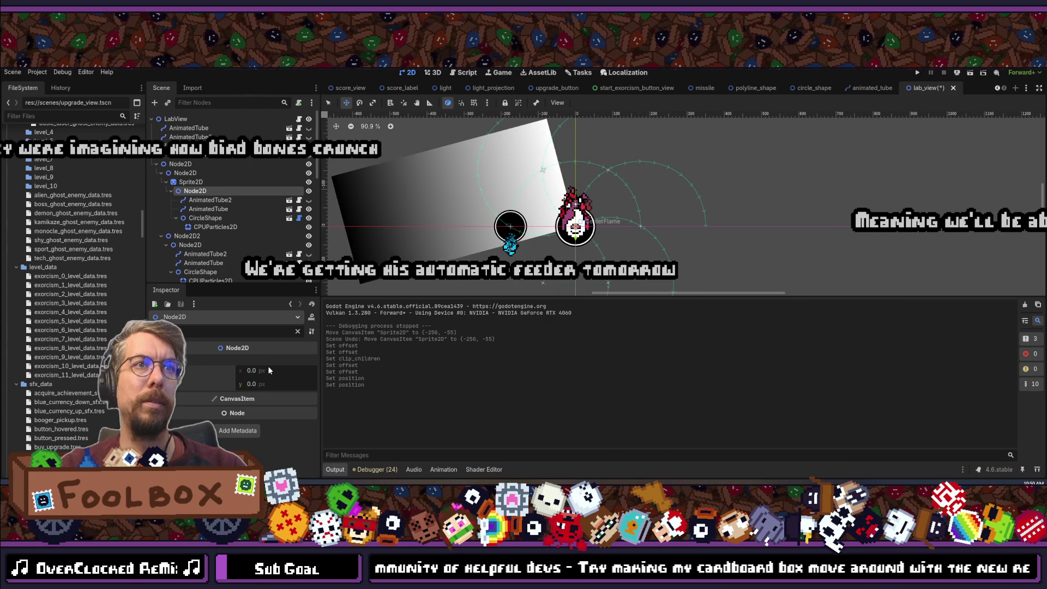
pyautogui.write('-150')
pyautogui.press('Return')
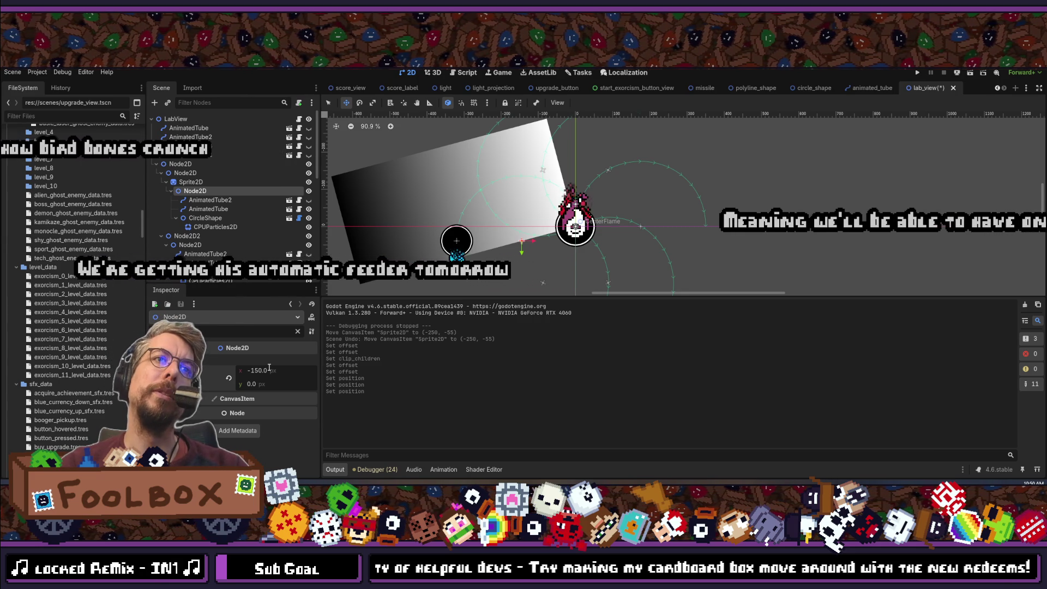
pyautogui.hotkey('ctrl', 'z')
pyautogui.hotkey('ctrl', 'z')
pyautogui.hotkey('ctrl', 'z')
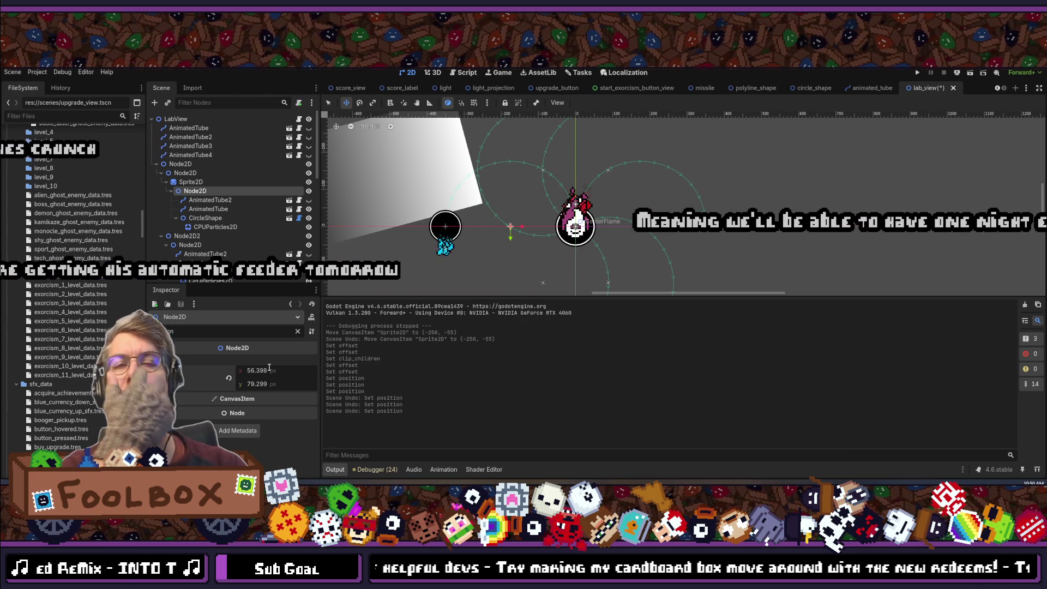
pyautogui.click(268, 370)
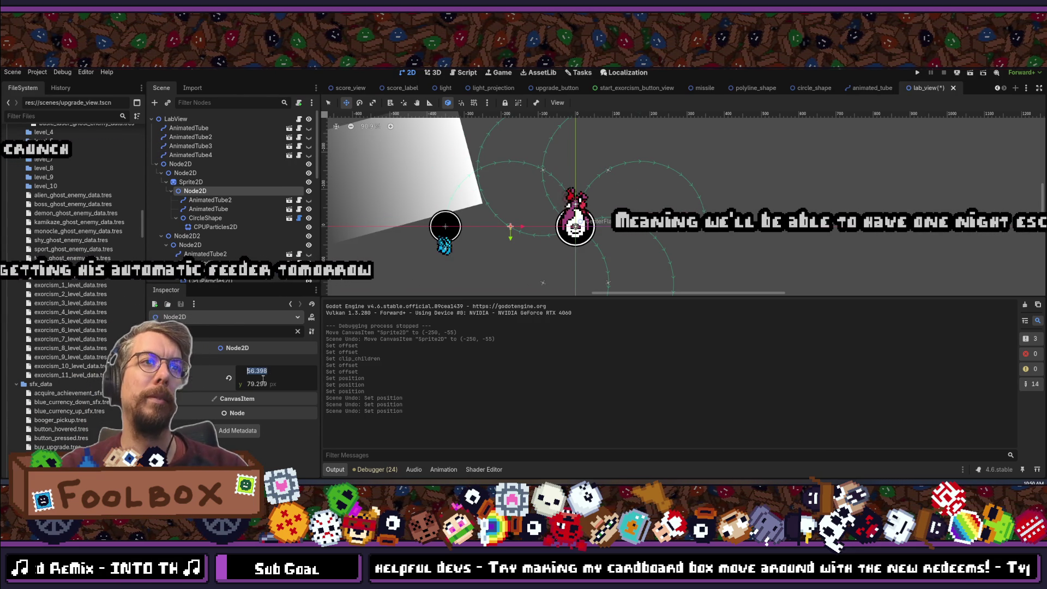
pyautogui.rightClick(201, 376)
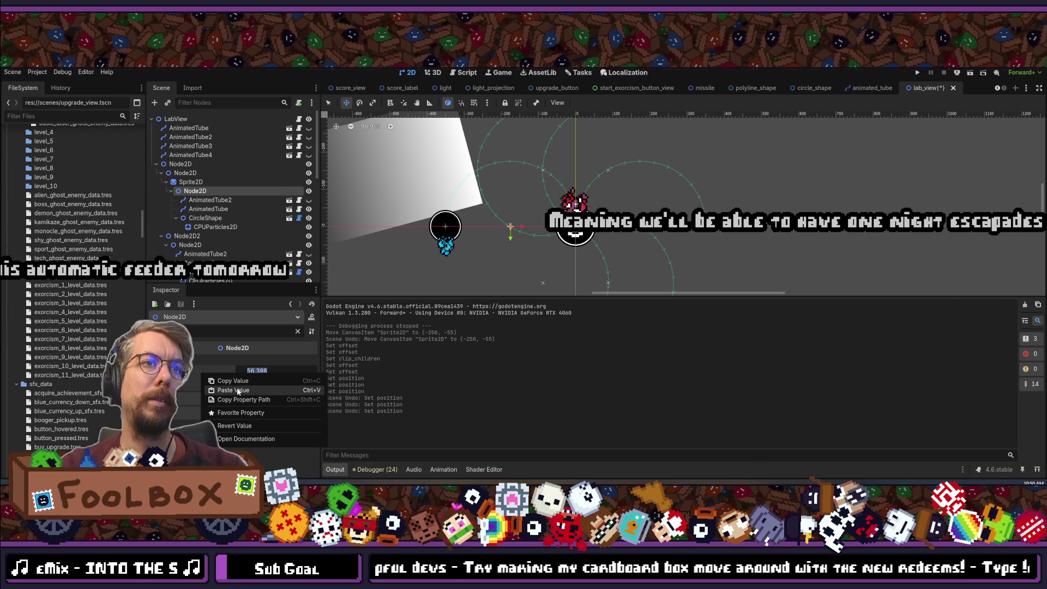
pyautogui.click(231, 382)
pyautogui.click(194, 189)
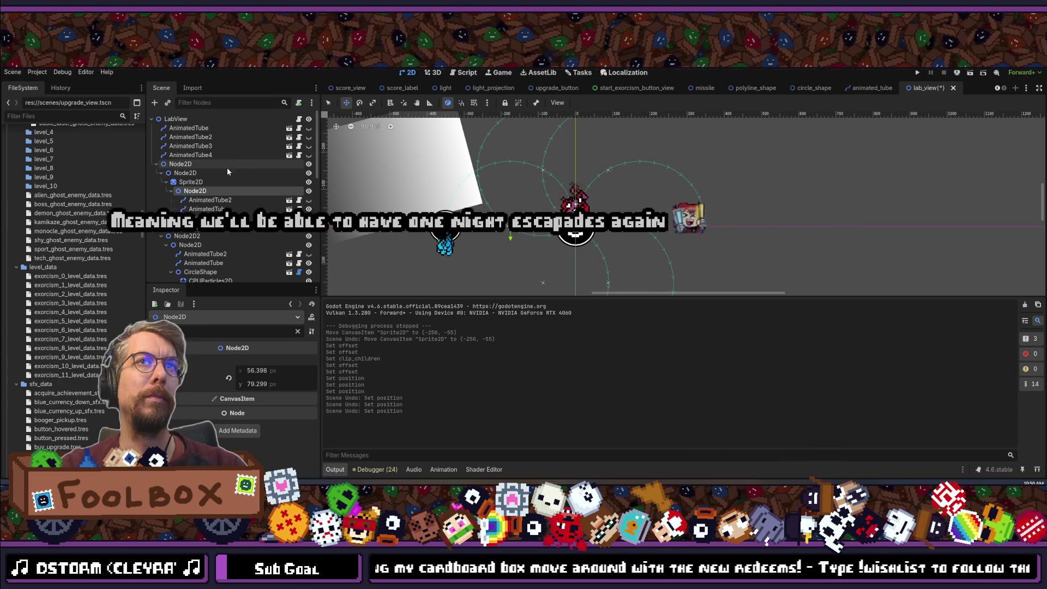
# Reset the positions of Node2D2, the inner Node2D and the gradient Sprite2D to the origin.
pyautogui.click(188, 182)
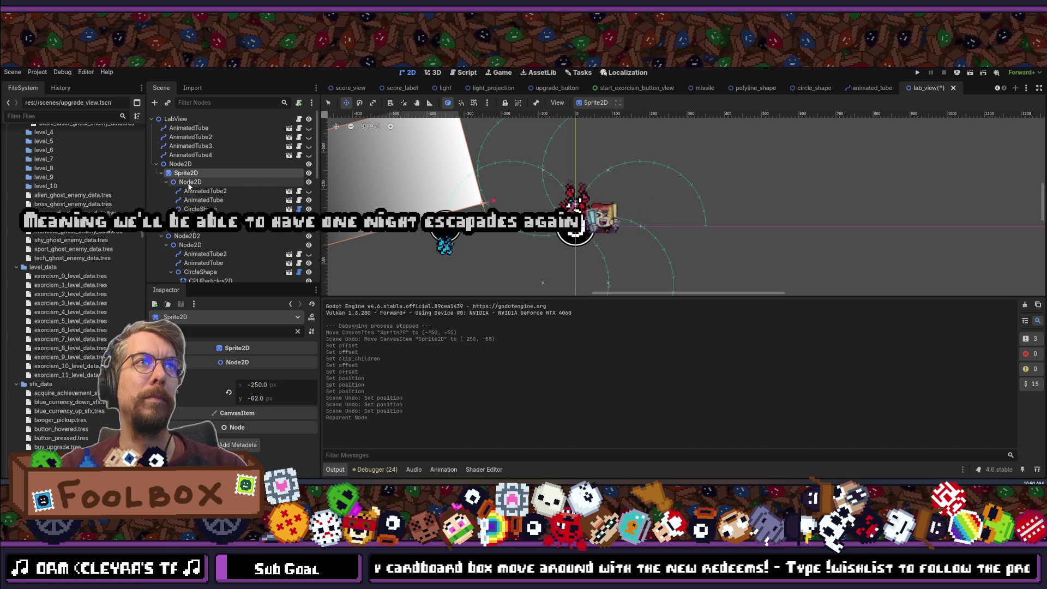
pyautogui.click(187, 232)
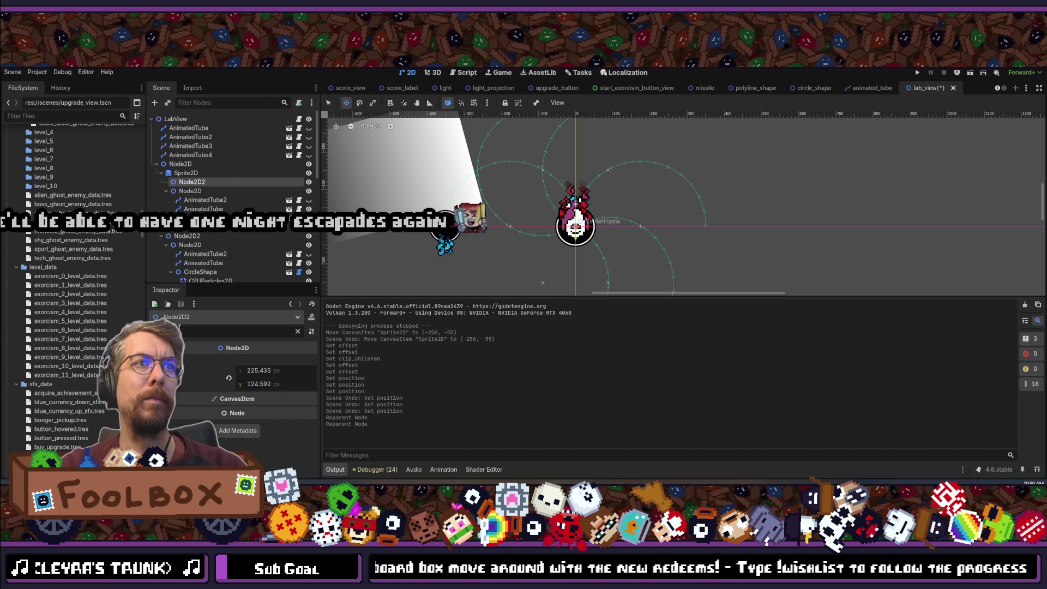
pyautogui.click(228, 379)
pyautogui.click(179, 191)
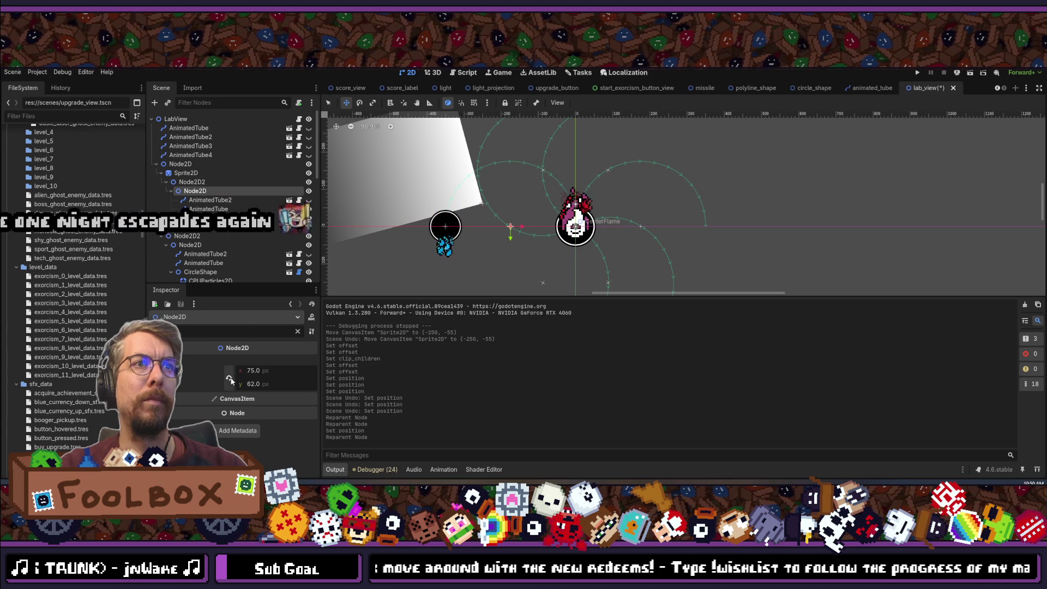
pyautogui.click(230, 380)
pyautogui.click(188, 182)
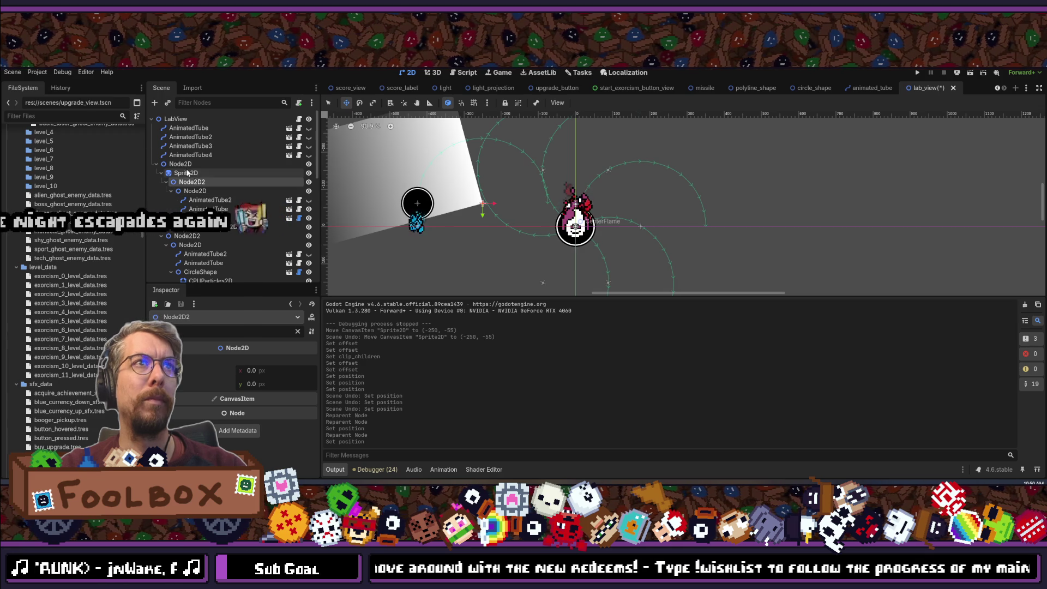
pyautogui.click(188, 173)
pyautogui.click(230, 393)
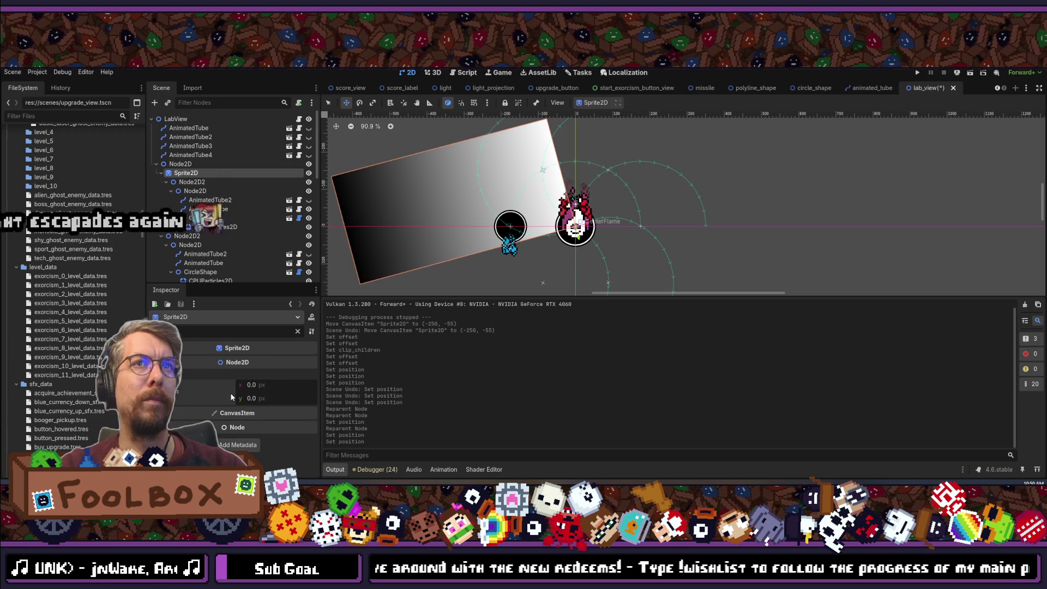
# Set the inner tube Node2D's x position to -150.
pyautogui.click(195, 191)
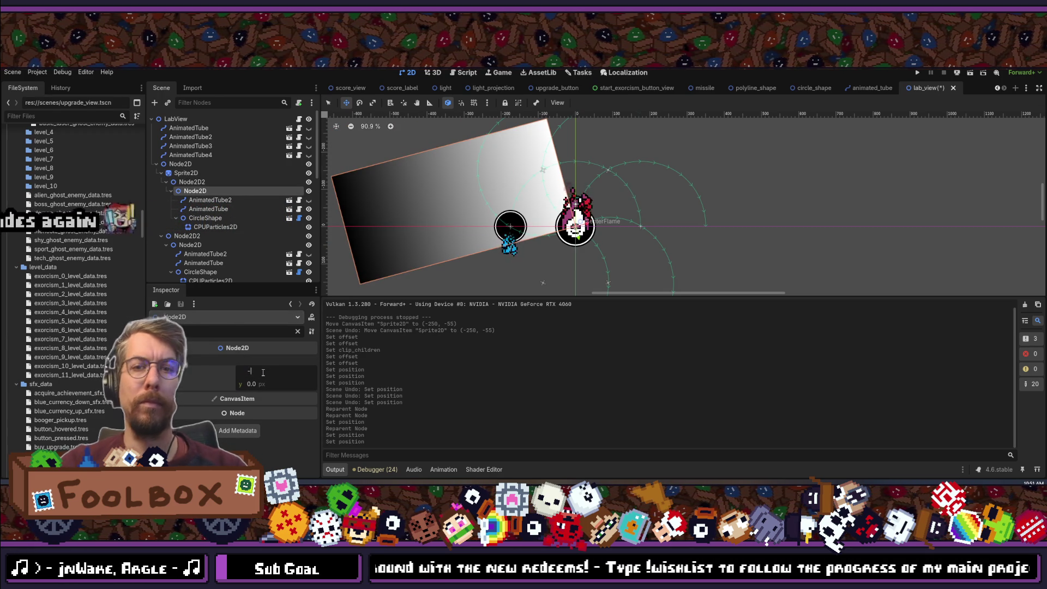
pyautogui.write('-150')
pyautogui.press('Return')
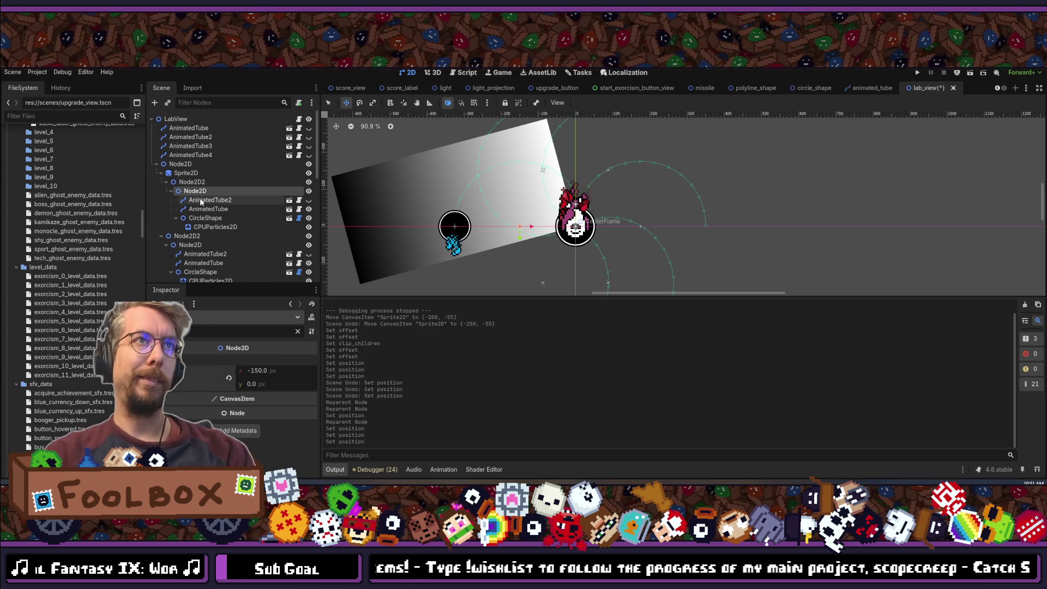
pyautogui.click(185, 175)
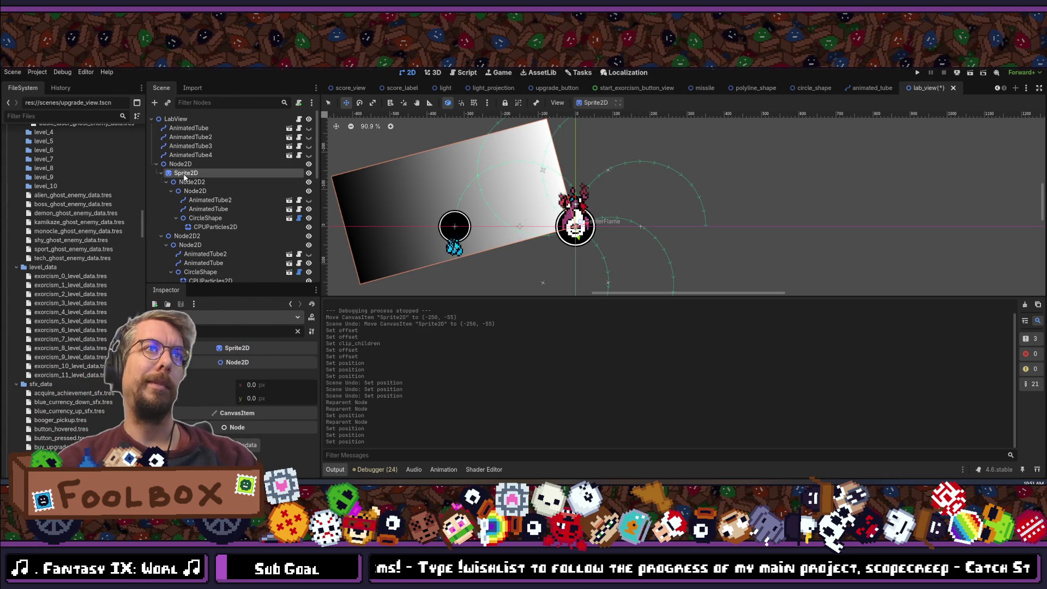
# Set the gradient Sprite2D's offset to (-225, -125), after first trying -250 and -100.
pyautogui.click(275, 387)
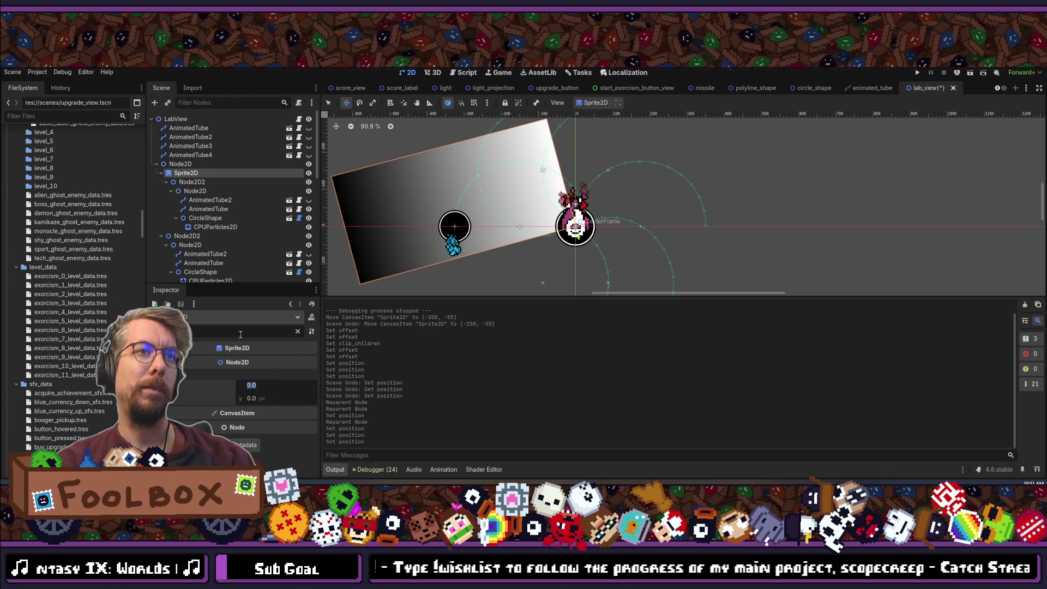
pyautogui.click(298, 332)
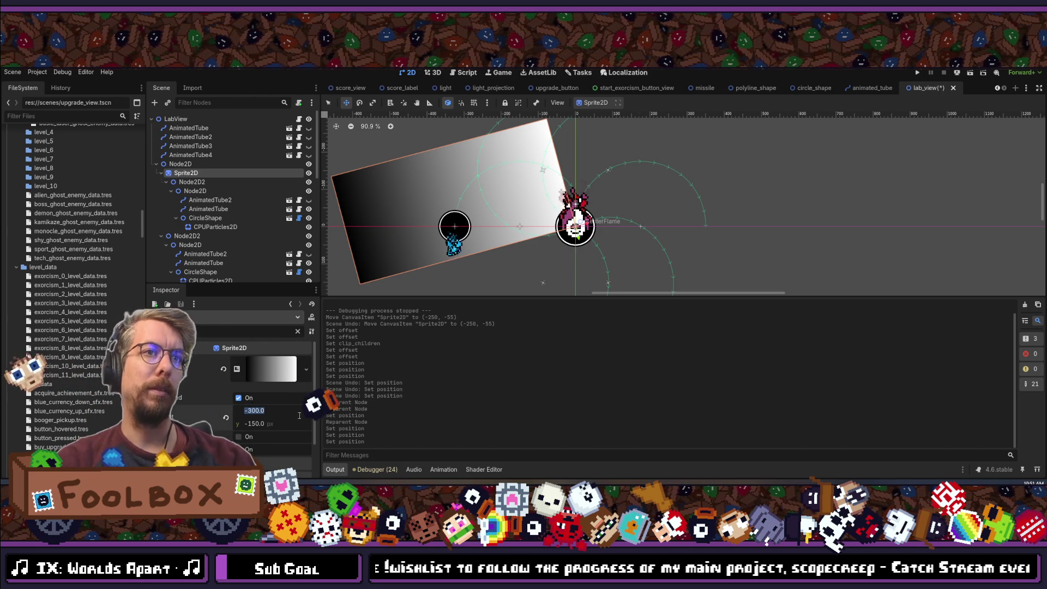
pyautogui.write('-25')
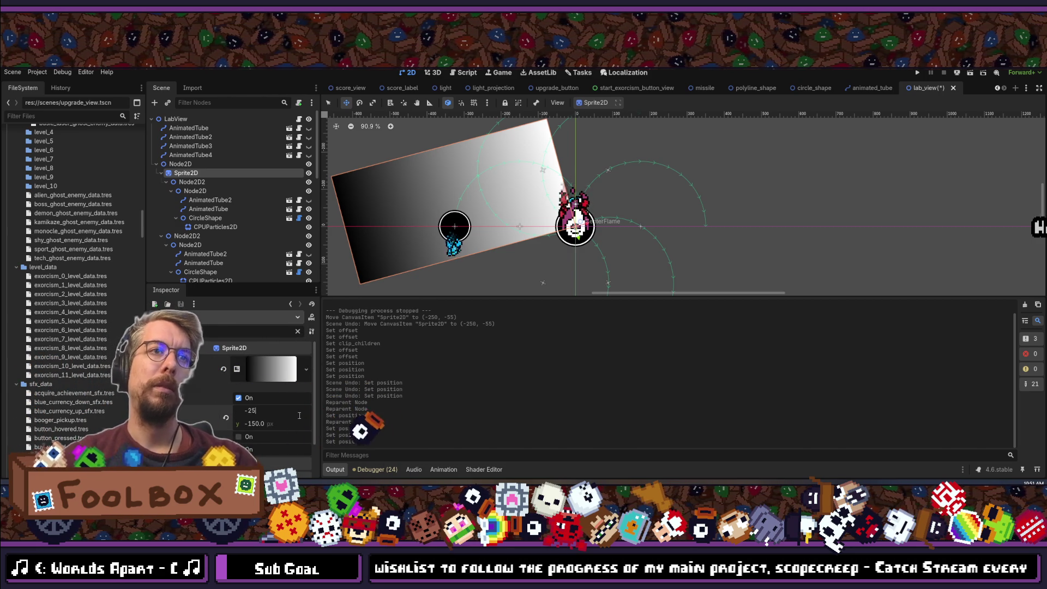
pyautogui.write('0')
pyautogui.press('Return')
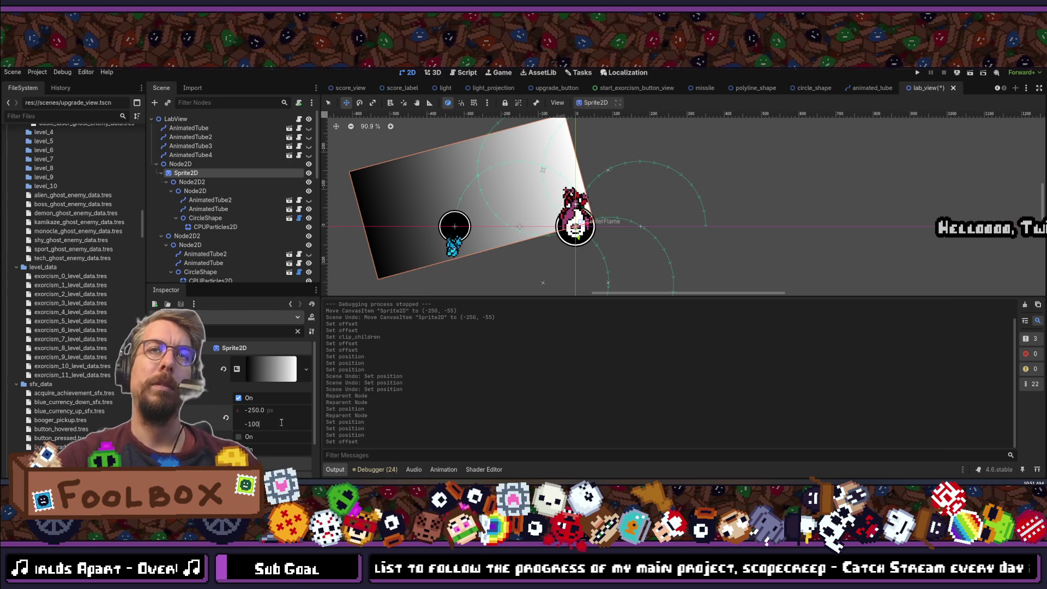
pyautogui.write('0')
pyautogui.press('Return')
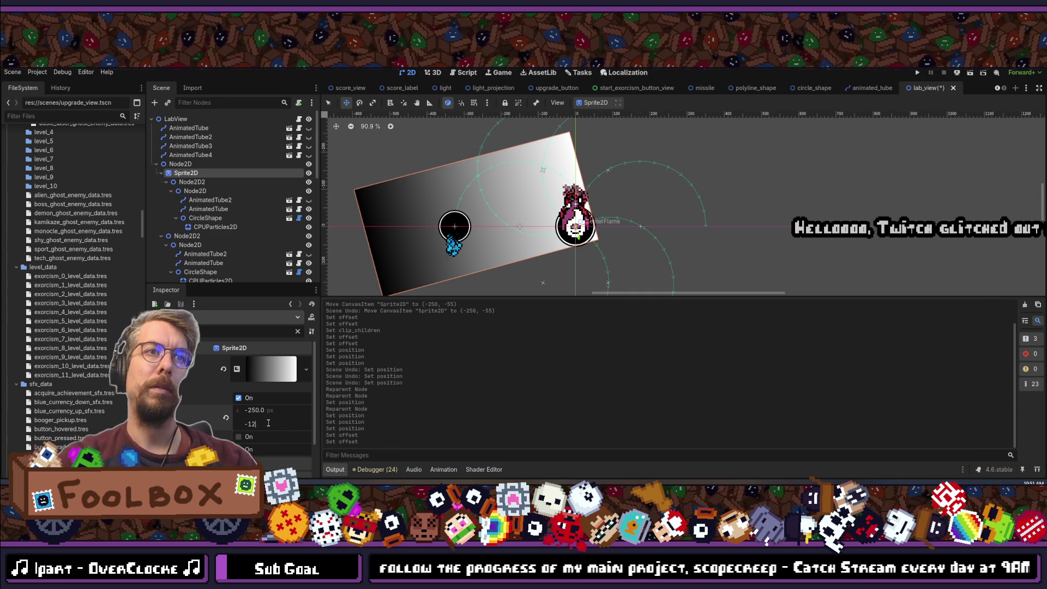
pyautogui.press('Return')
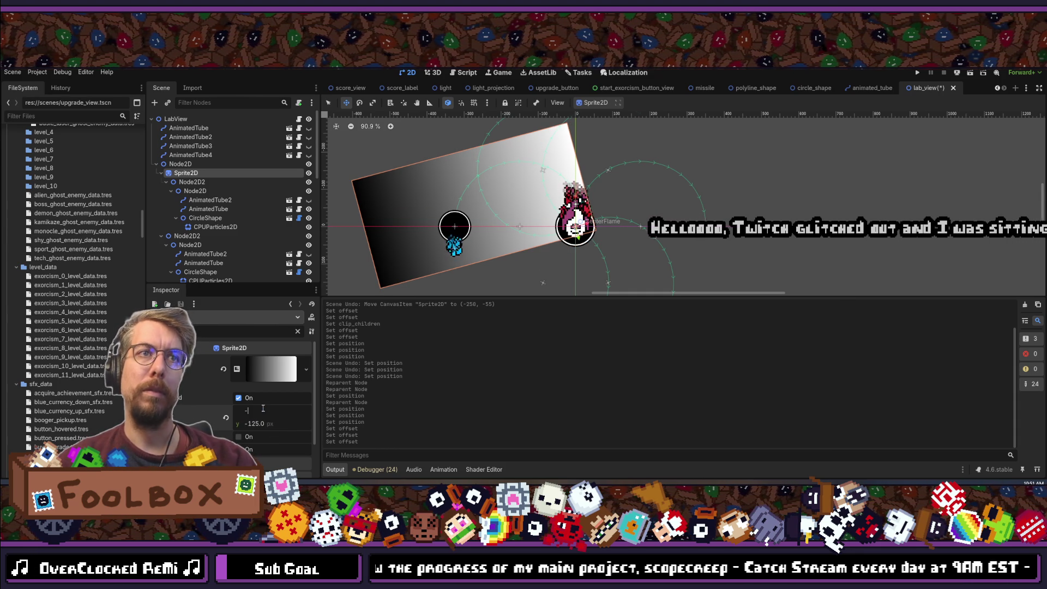
pyautogui.write('225')
pyautogui.press('Return')
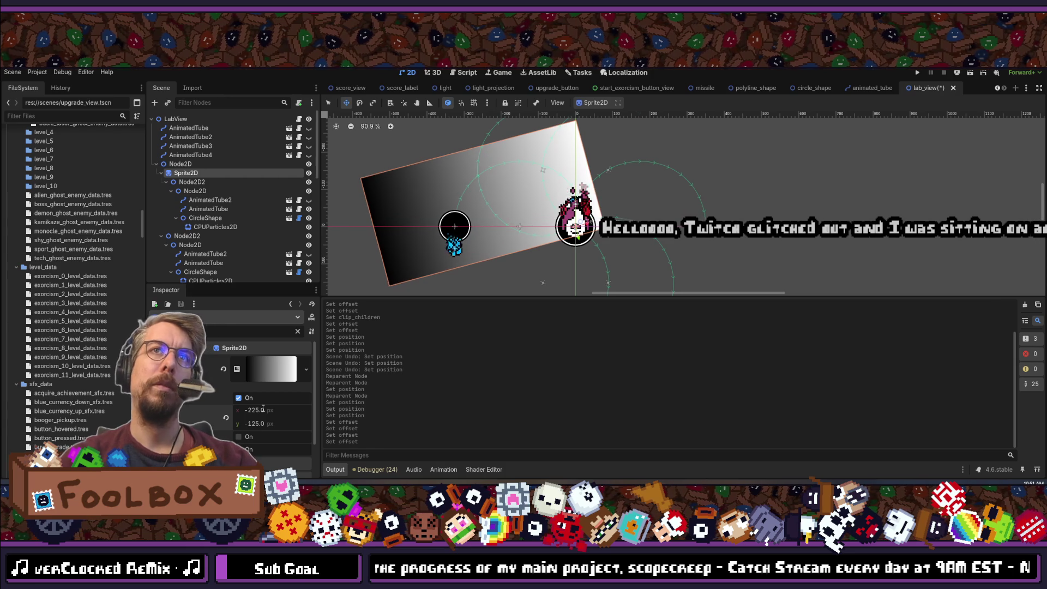
pyautogui.scroll(-5, 601, 202)
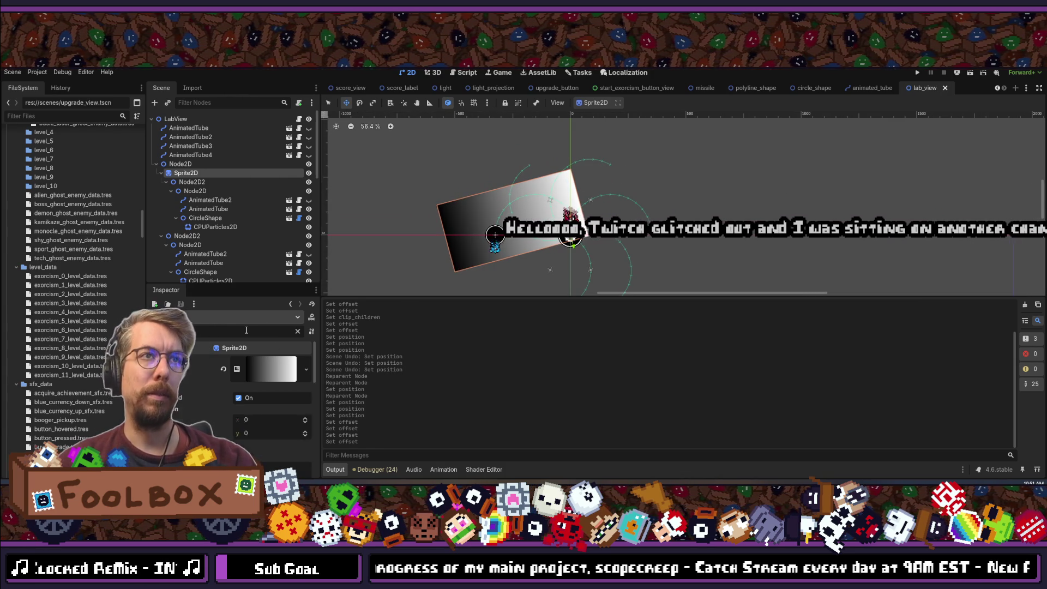
# Filter for 'clip', set Clip Children back to Clip Only, and save the scene.
pyautogui.write('clip')
pyautogui.click(260, 418)
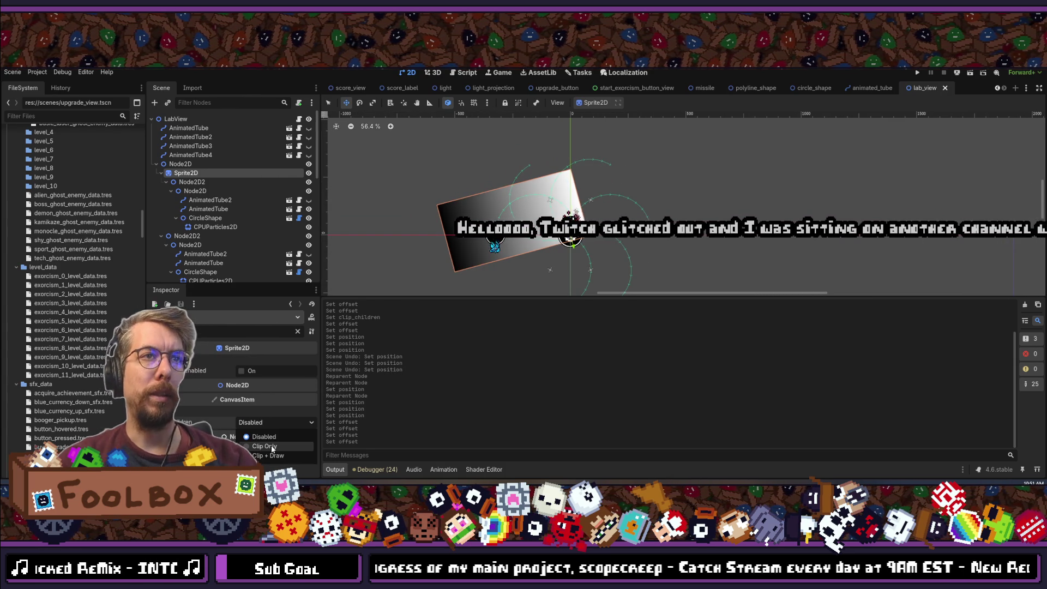
pyautogui.click(256, 447)
pyautogui.hotkey('ctrl', 's')
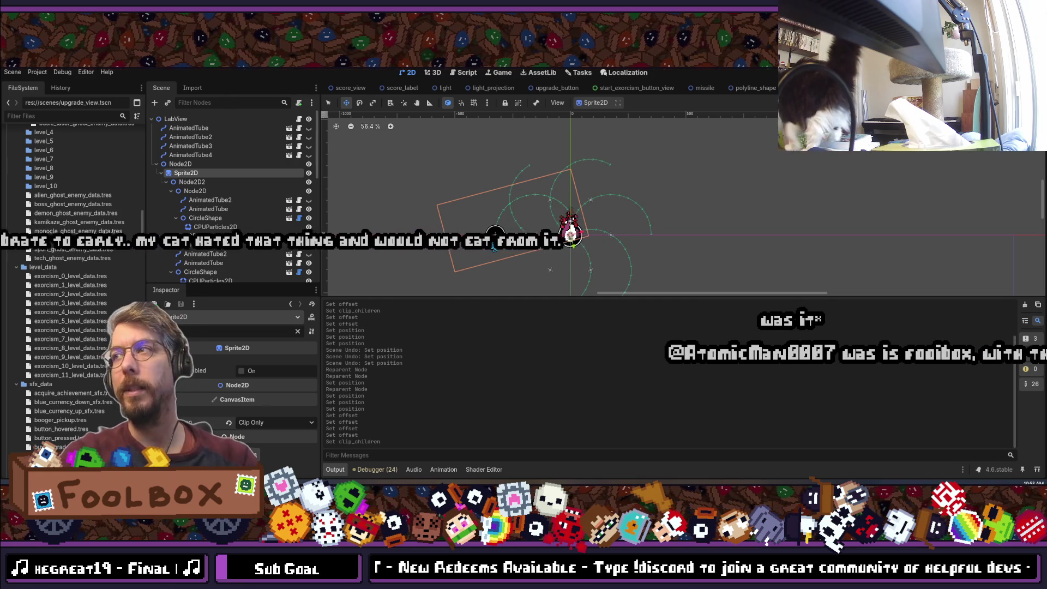
# Save the lab_view scene with the Clip Only gradient Sprite2D masking its tube group.
pyautogui.hotkey('ctrl', 's')
pyautogui.hotkey('ctrl', 's')
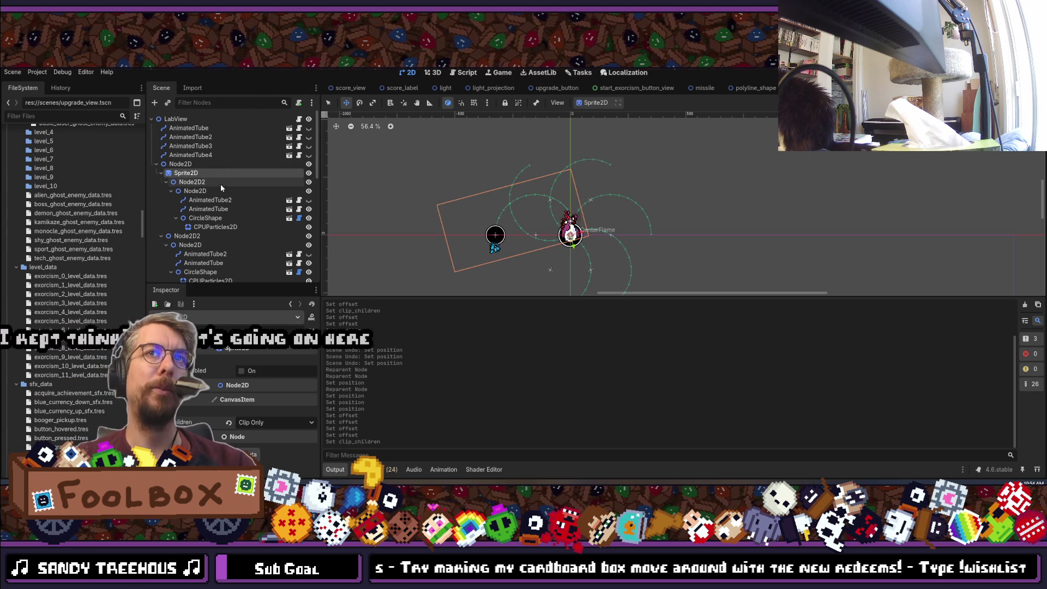
# Select the leftover tube groups Node2D2 through Node2D6 in the Scene dock.
pyautogui.click(209, 228)
pyautogui.click(164, 173)
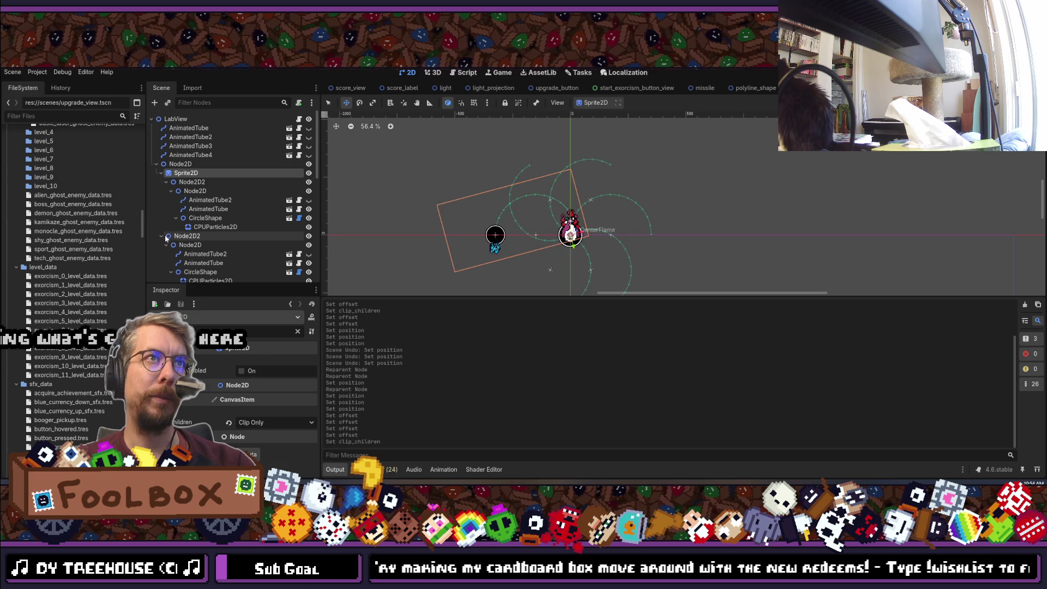
pyautogui.click(179, 238)
pyautogui.scroll(-2, 197, 235)
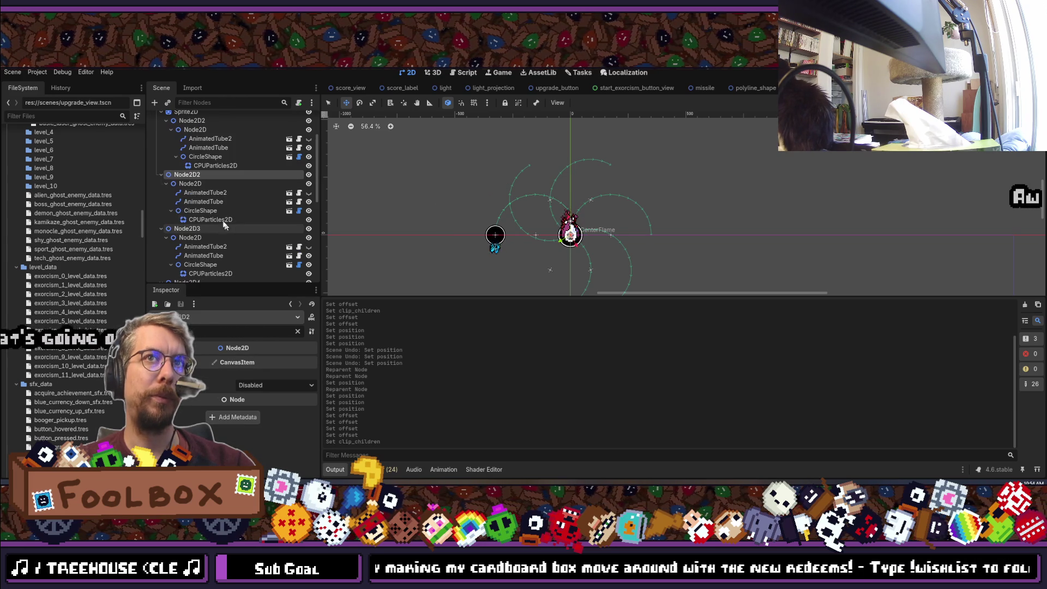
pyautogui.click(188, 231)
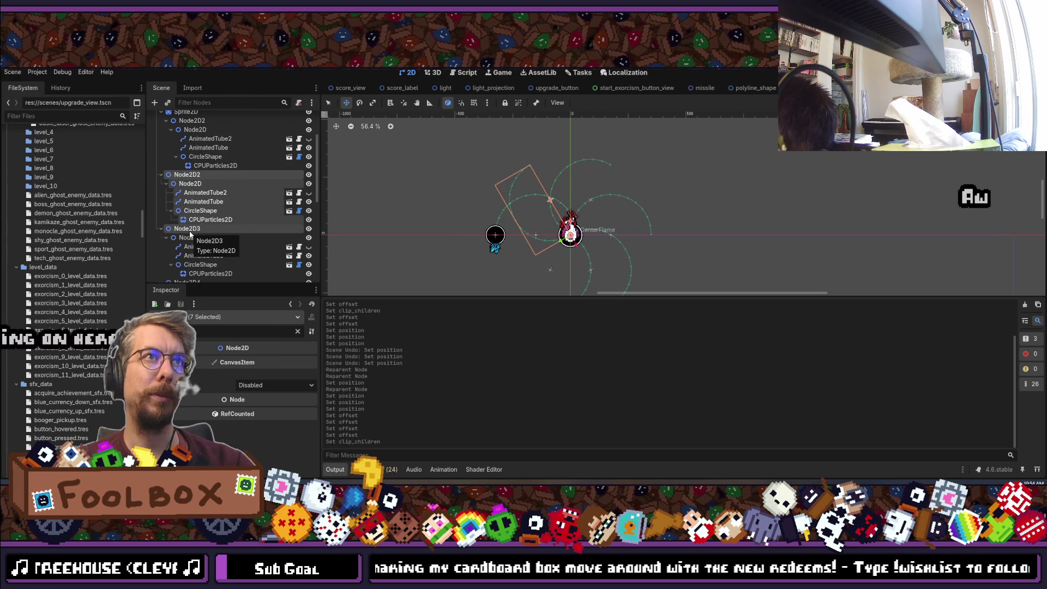
pyautogui.keyDown('ctrl'); pyautogui.click(187, 174); pyautogui.keyUp('ctrl')
pyautogui.scroll(-3, 188, 185)
pyautogui.keyDown('ctrl'); pyautogui.click(187, 201); pyautogui.keyUp('ctrl')
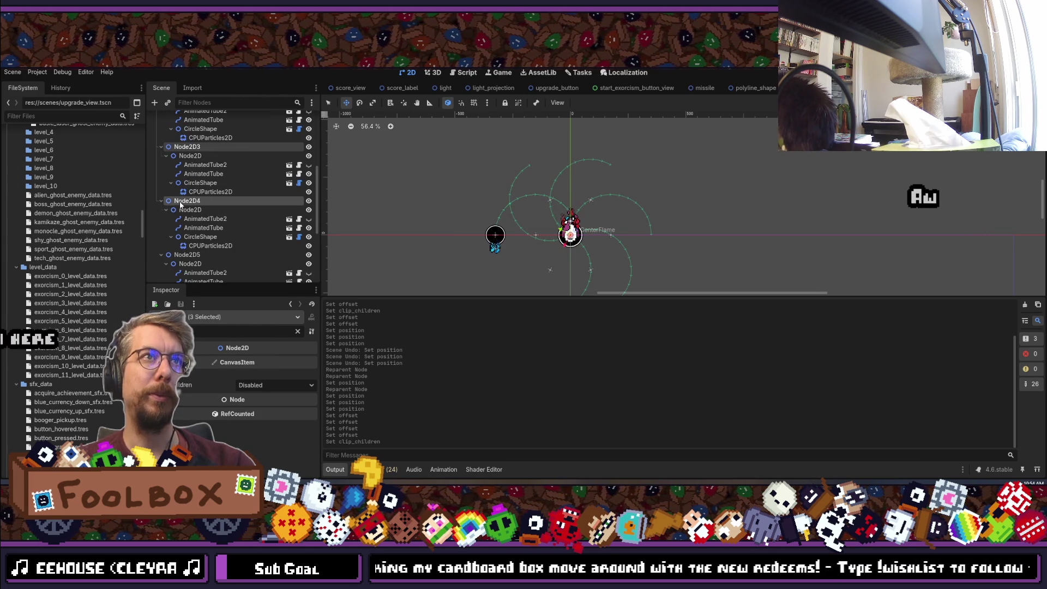
pyautogui.keyDown('ctrl'); pyautogui.click(187, 255); pyautogui.keyUp('ctrl')
pyautogui.scroll(-3, 202, 235)
pyautogui.keyDown('ctrl'); pyautogui.click(205, 221); pyautogui.keyUp('ctrl')
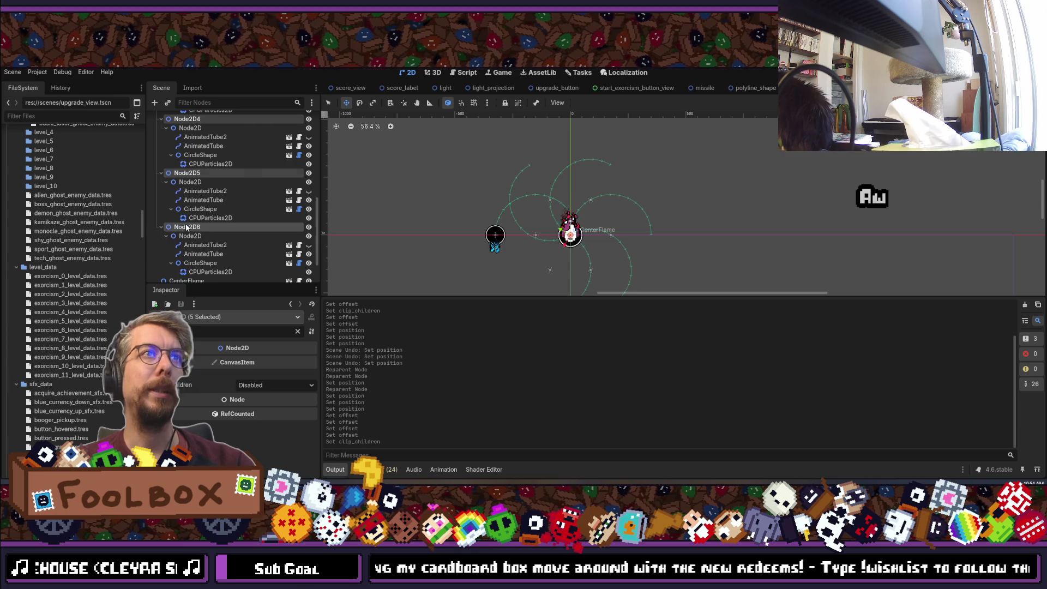
pyautogui.scroll(-1, 210, 218)
# Delete the five selected tube groups and duplicate the clip-mask Sprite2D as Sprite2D2.
pyautogui.press('Delete')
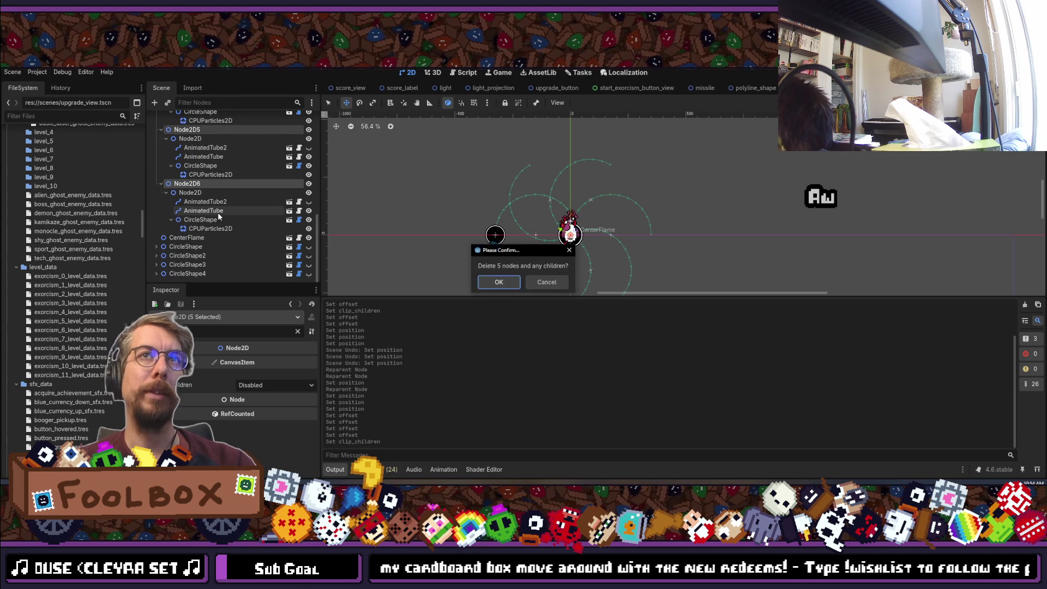
pyautogui.press('Return')
pyautogui.click(184, 173)
pyautogui.hotkey('ctrl', 'd')
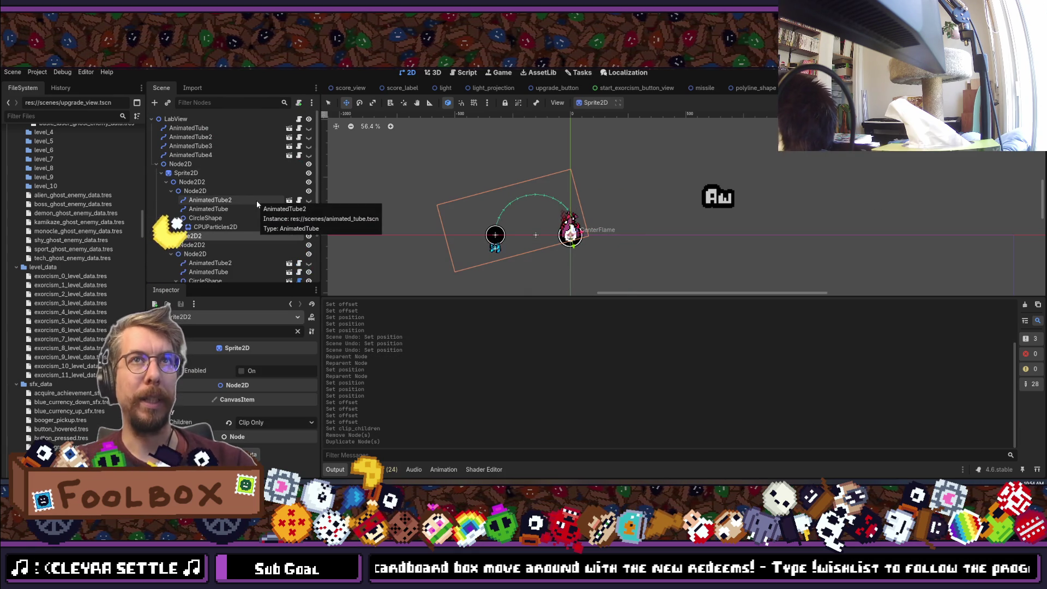
# Filter the Inspector to rotation and set Sprite2D2's rotation to 45°.
pyautogui.doubleClick(211, 333)
pyautogui.write('rotation')
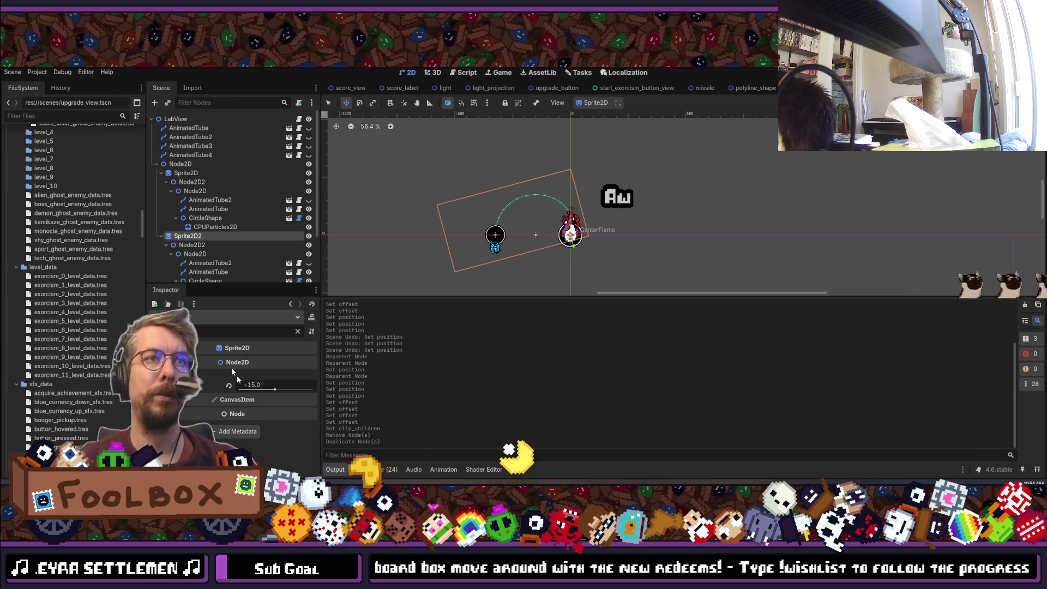
pyautogui.click(258, 387)
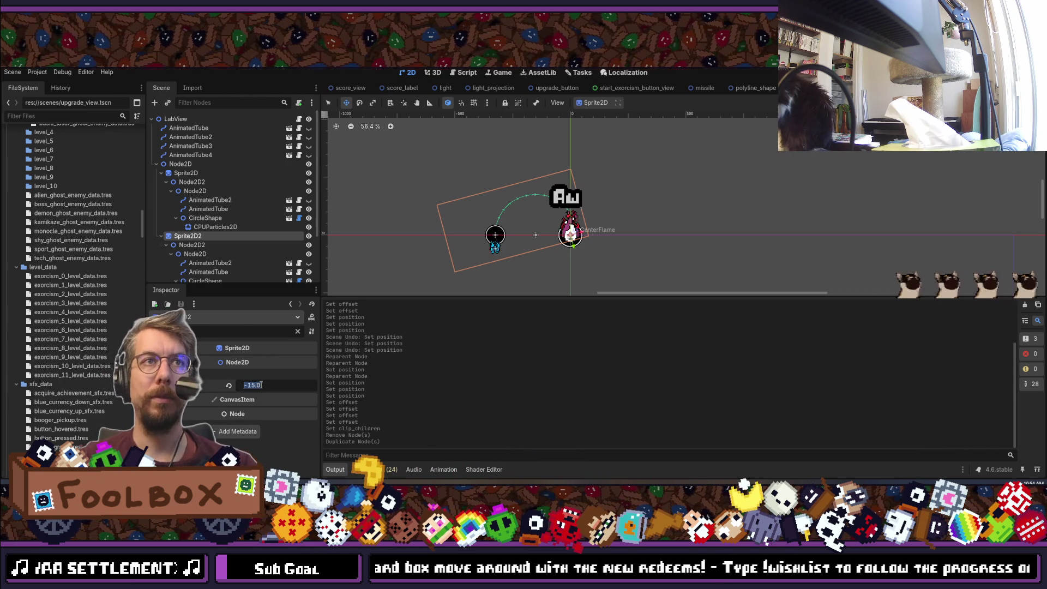
pyautogui.write('60')
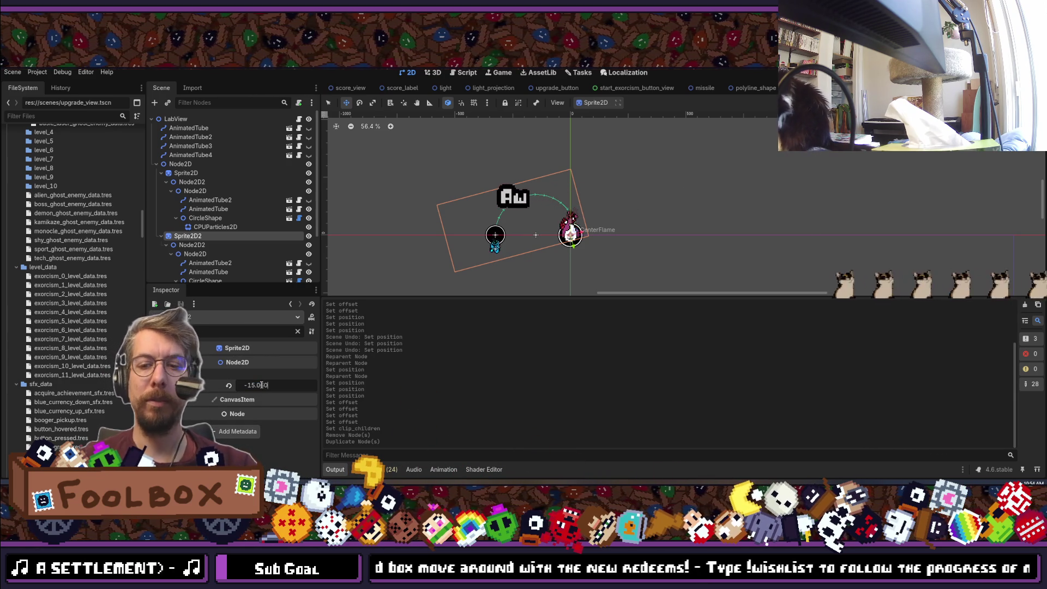
pyautogui.hotkey('ctrl', 'a')
pyautogui.write('45')
pyautogui.press('Return')
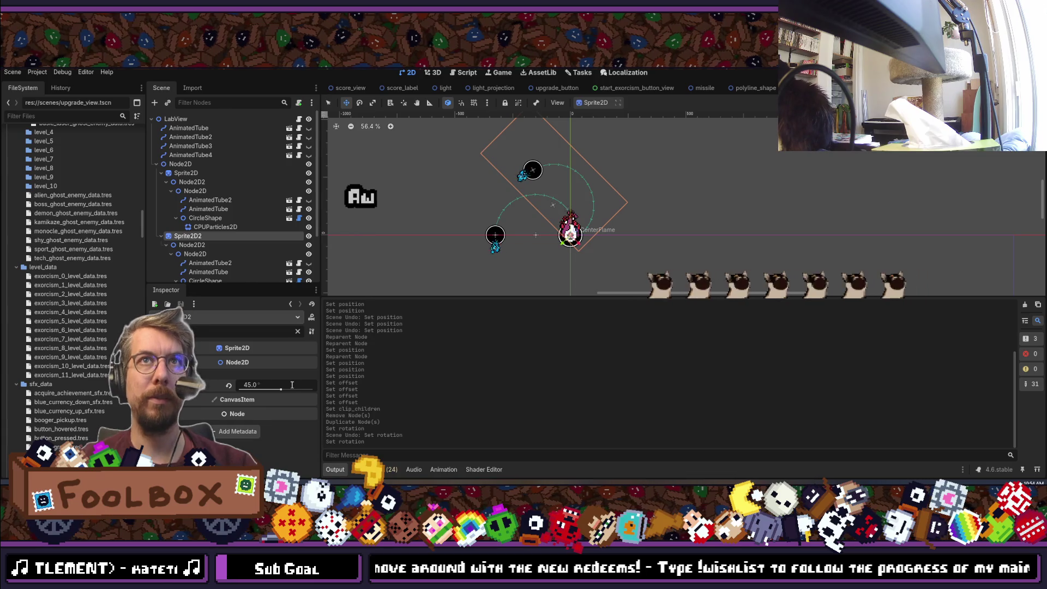
# Duplicate the mask into Sprite2D3 at 105° and Sprite2D4 at 165°.
pyautogui.hotkey('ctrl', 'd')
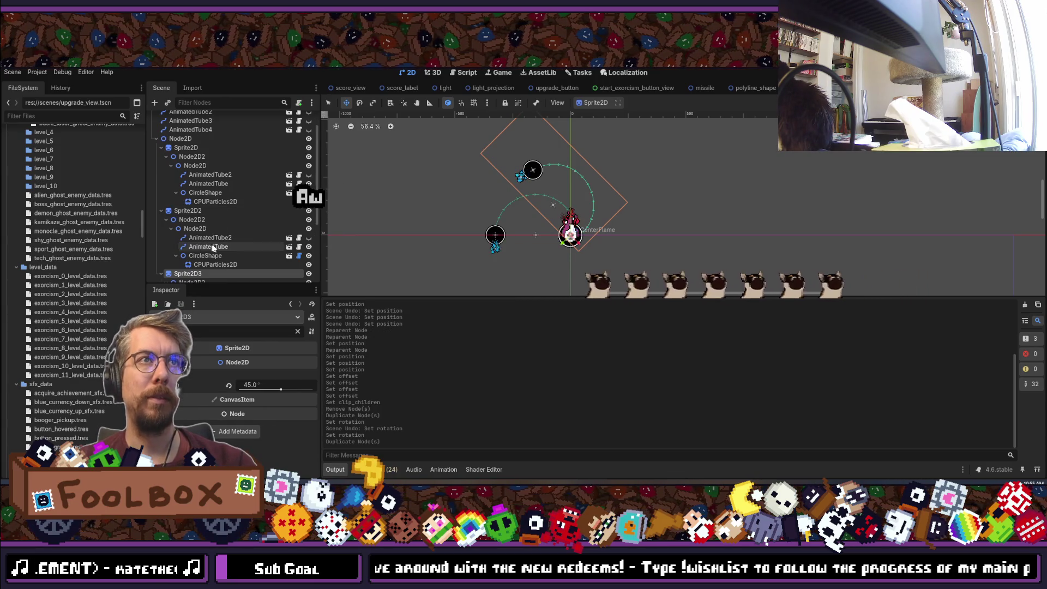
pyautogui.click(305, 384)
pyautogui.write('105')
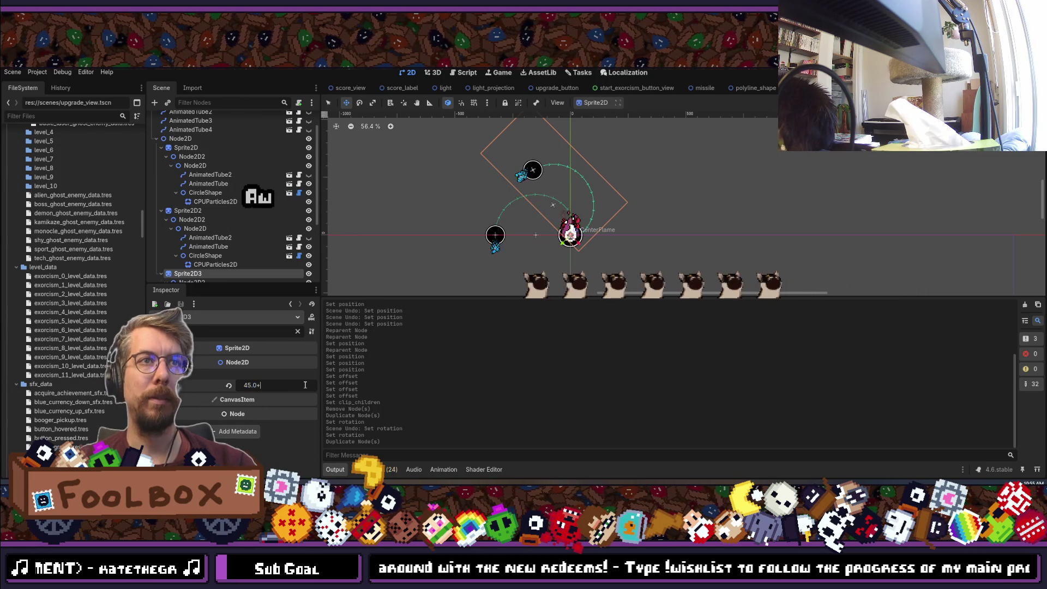
pyautogui.press('Return')
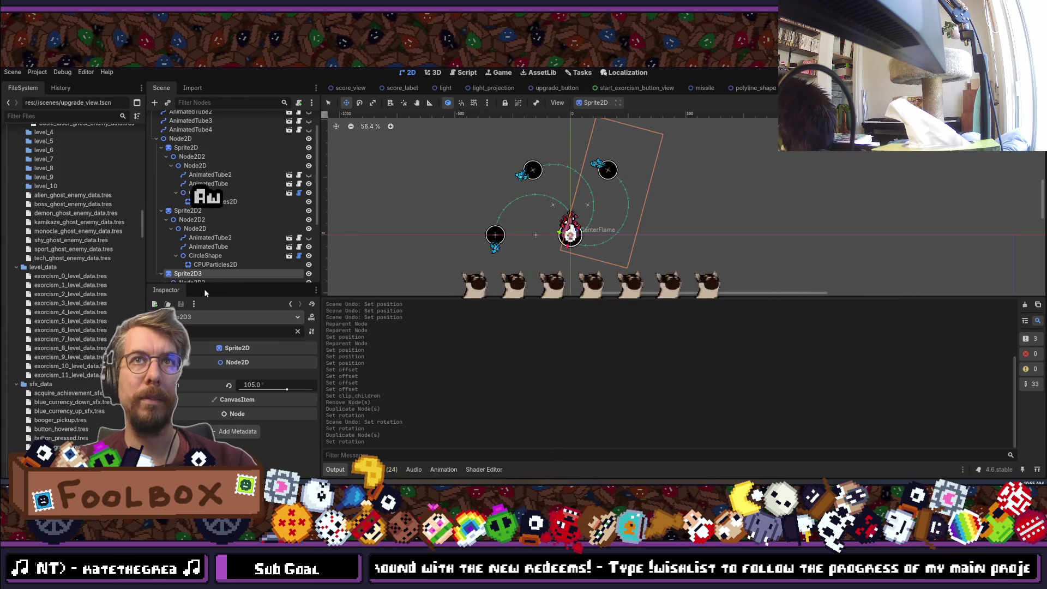
pyautogui.hotkey('ctrl', 'd')
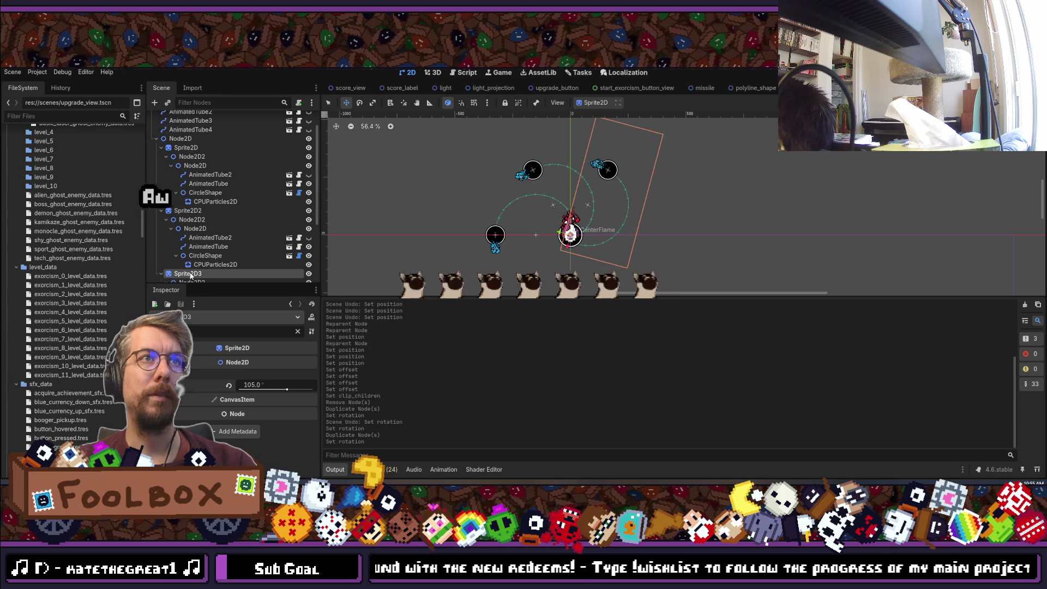
pyautogui.click(292, 385)
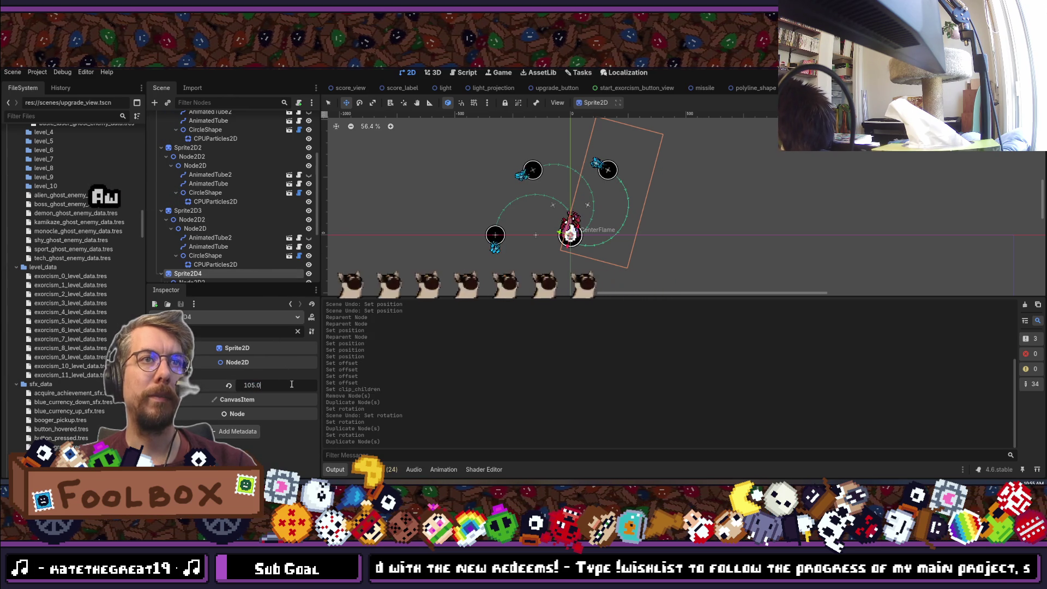
pyautogui.write('165')
pyautogui.press('Return')
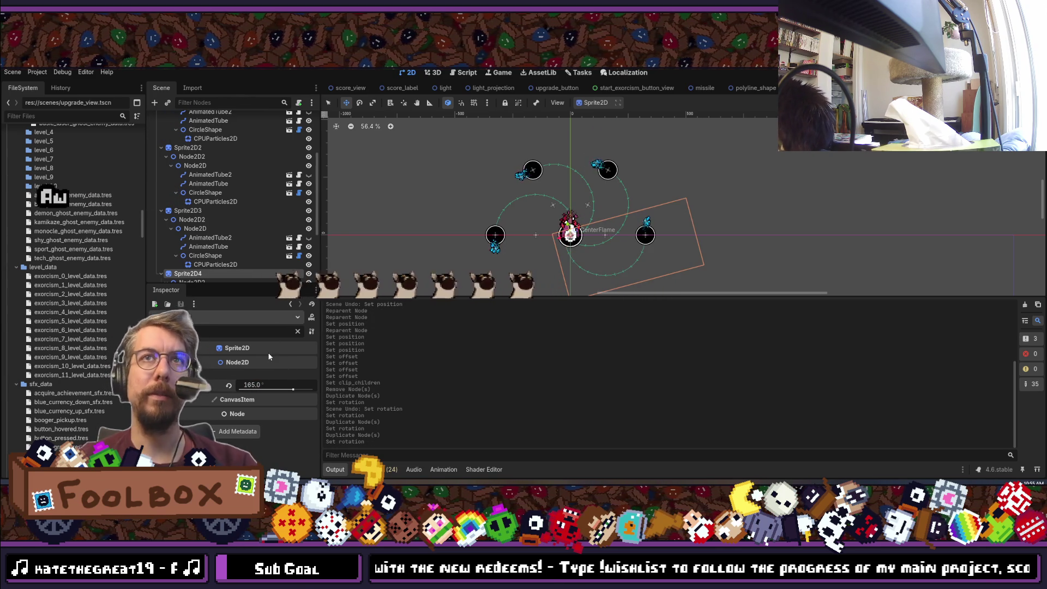
# Duplicate into Sprite2D5 rotated +60 to 225°, then Sprite2D6 heading to 285°.
pyautogui.hotkey('ctrl', 'd')
pyautogui.scroll(-5, 215, 230)
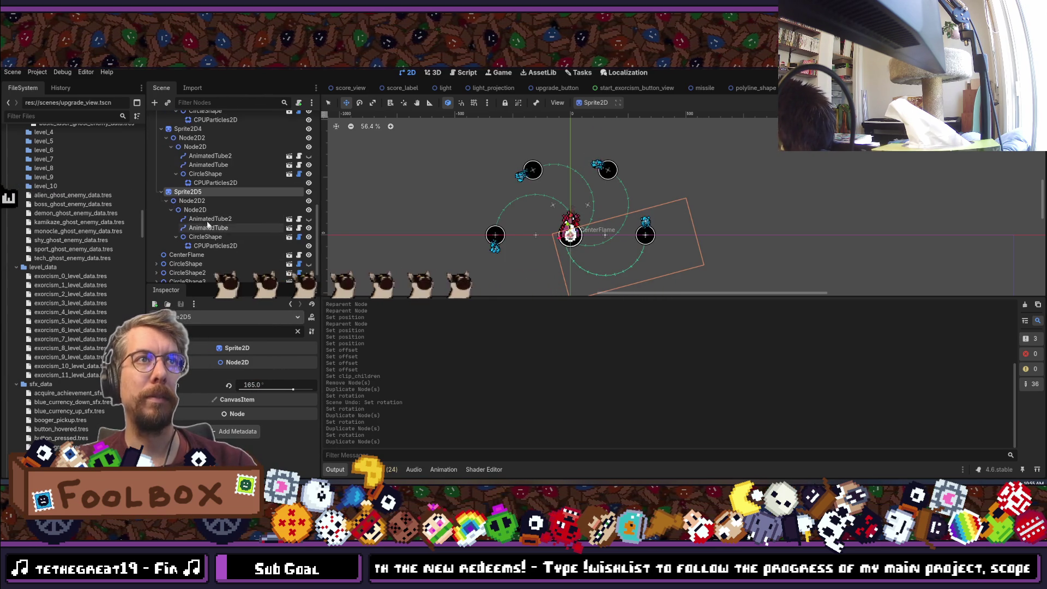
pyautogui.click(296, 385)
pyautogui.write('+')
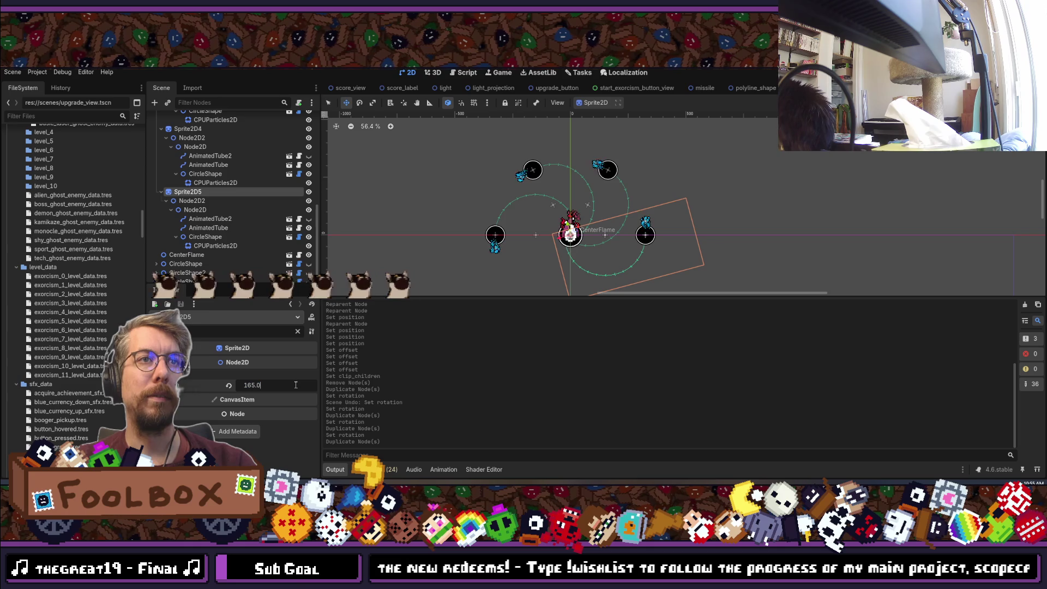
pyautogui.write('60')
pyautogui.press('Return')
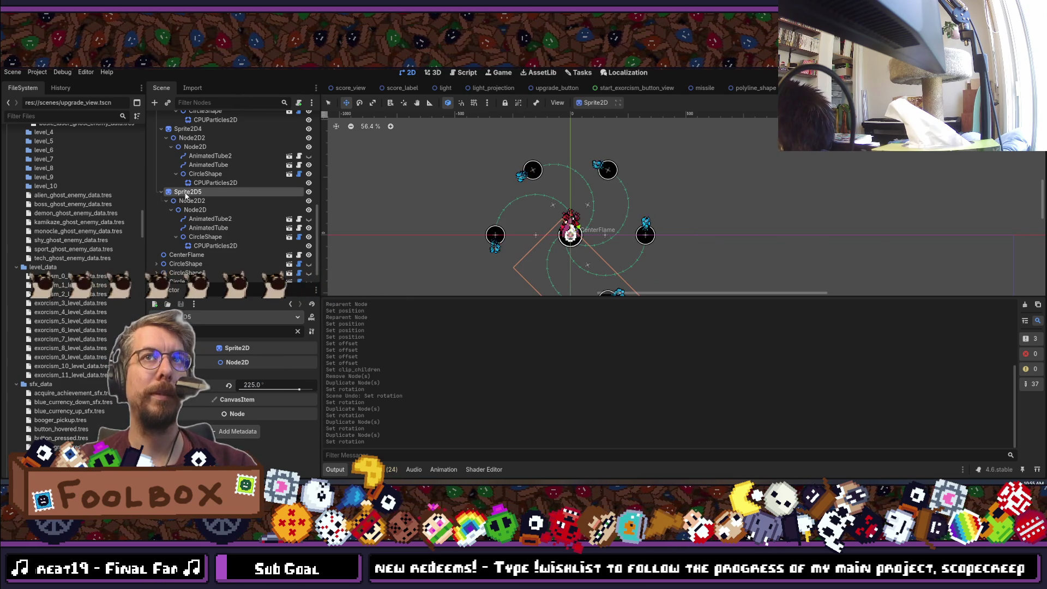
pyautogui.hotkey('ctrl', 'd')
pyautogui.click(289, 385)
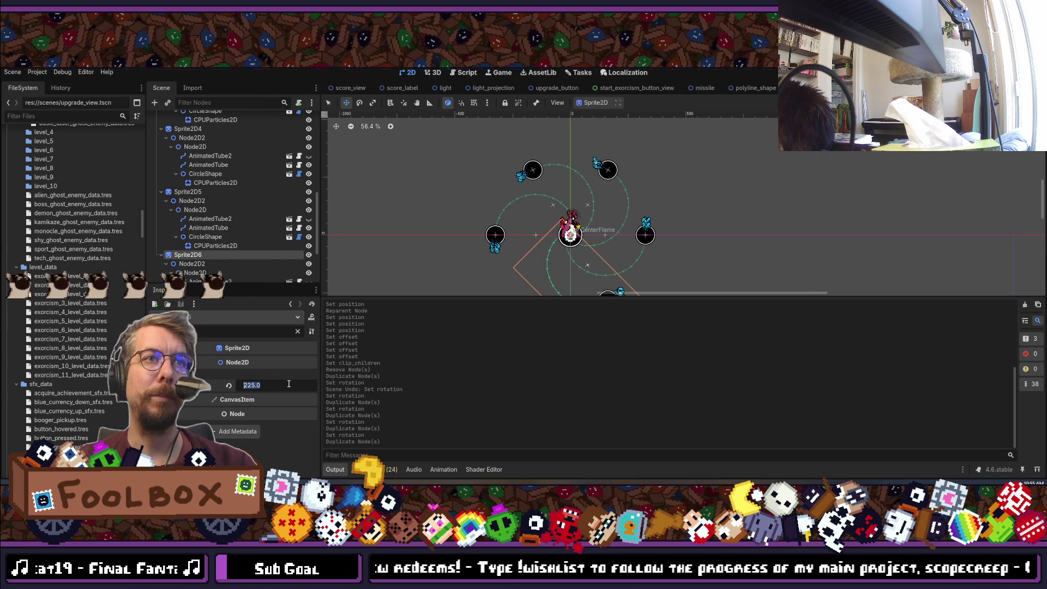
pyautogui.write('+')
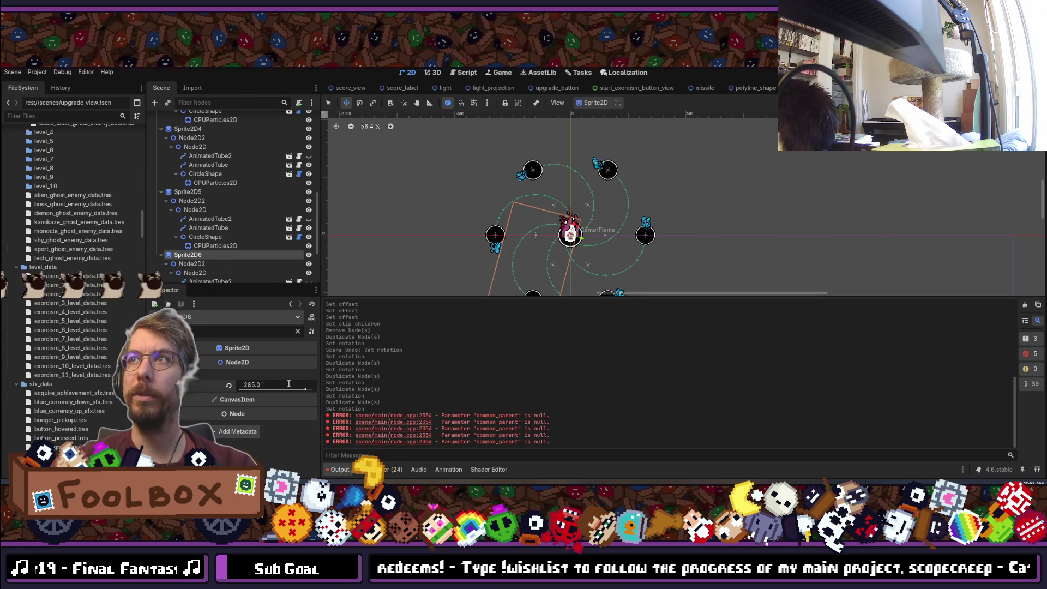
pyautogui.scroll(-5, 600, 234)
pyautogui.hscroll(-5, 588, 268)
pyautogui.scroll(6, 588, 268)
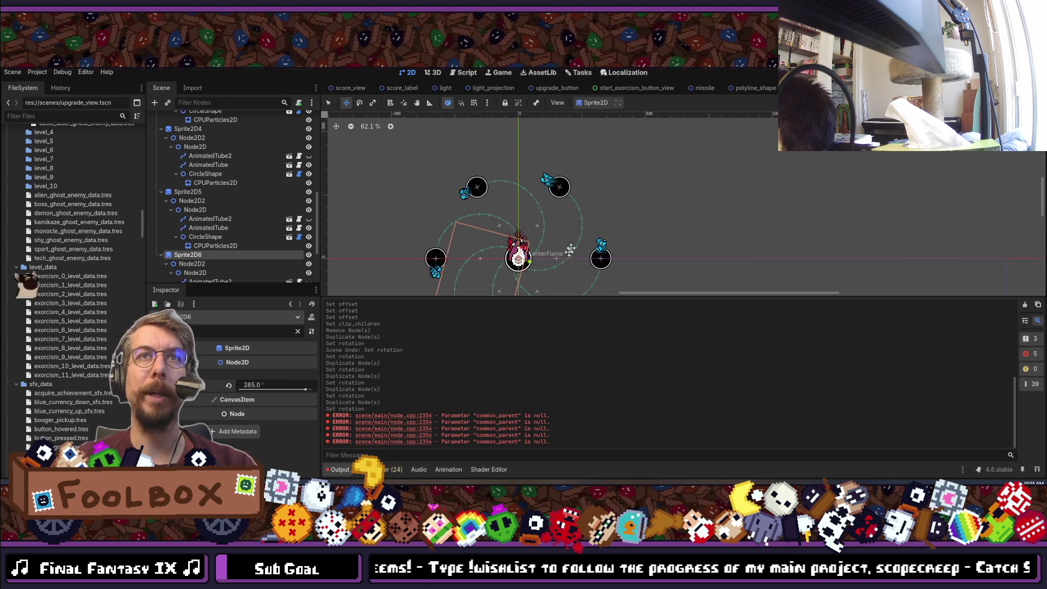
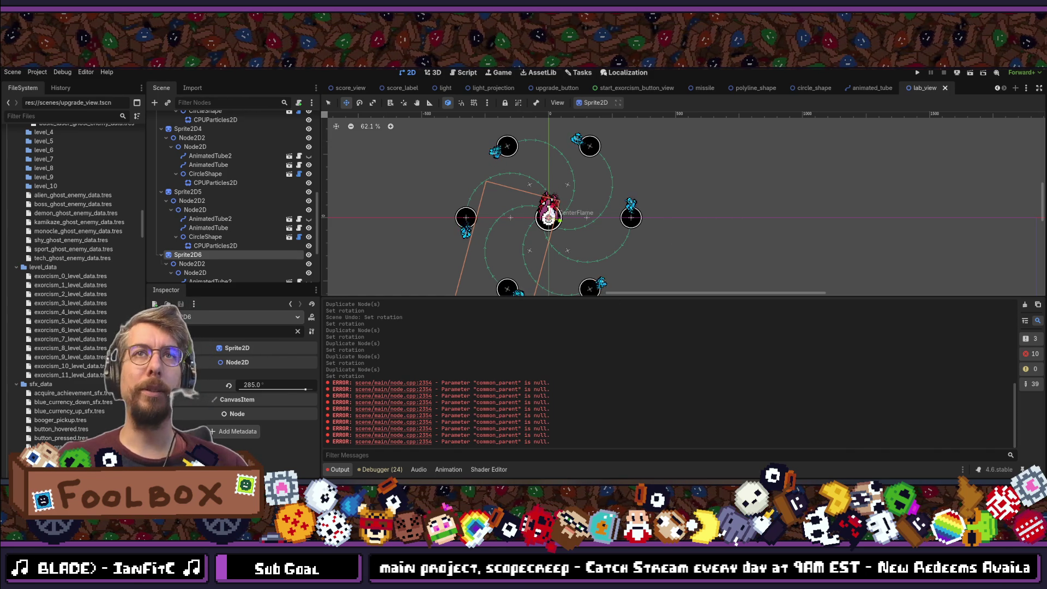
# Reframe the viewport around the arm layout and save the lab_view scene.
pyautogui.scroll(-1, 549, 217)
pyautogui.moveTo(548, 217); pyautogui.dragTo(625, 202)
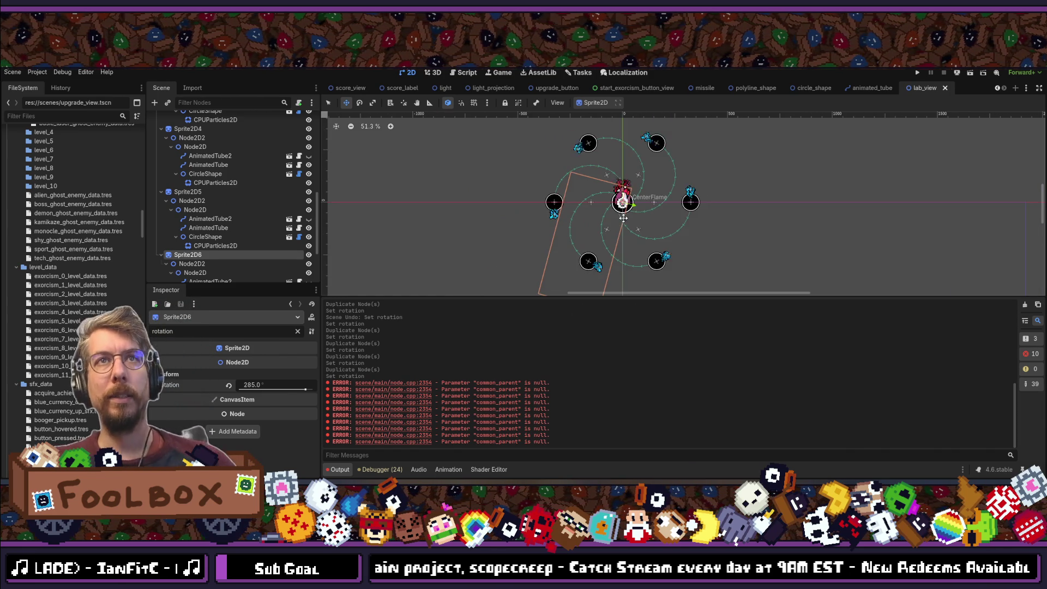
pyautogui.hotkey('ctrl', 's')
# Select the LabView root and remove all existing entries from its Circle Array.
pyautogui.scroll(5, 217, 231)
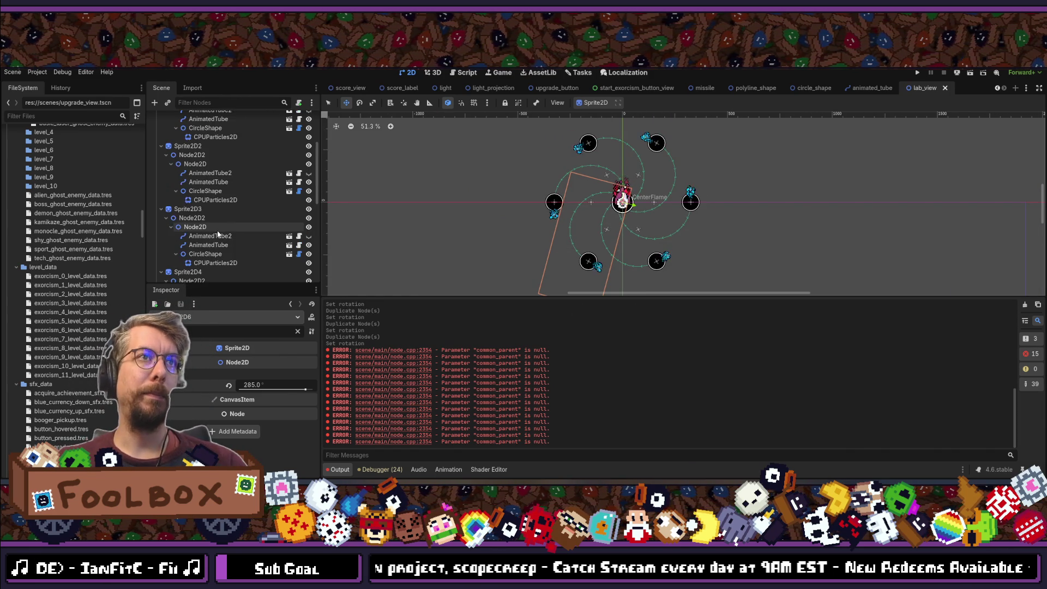
pyautogui.click(185, 119)
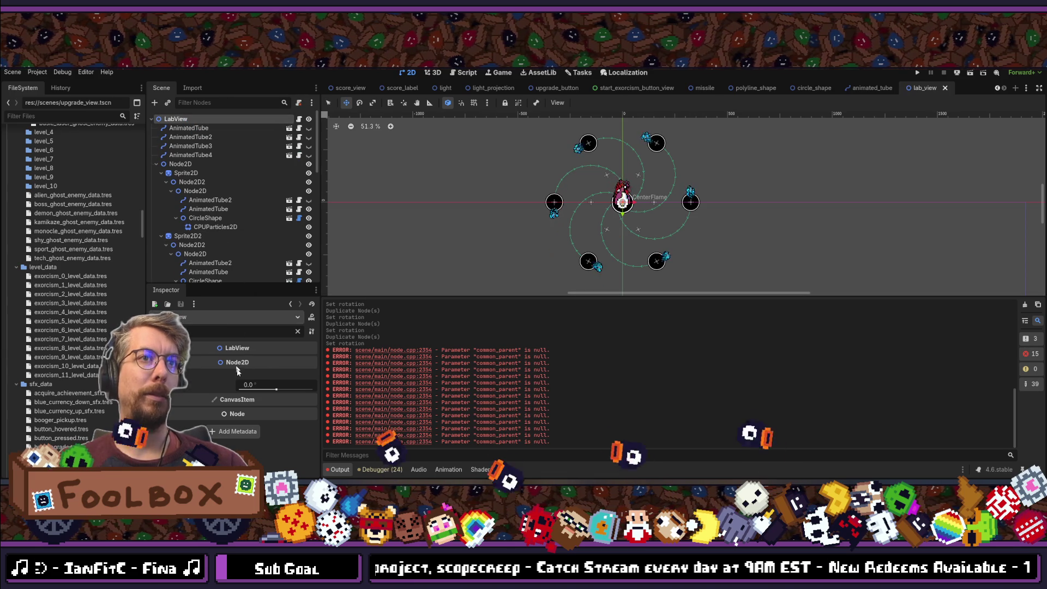
pyautogui.click(297, 332)
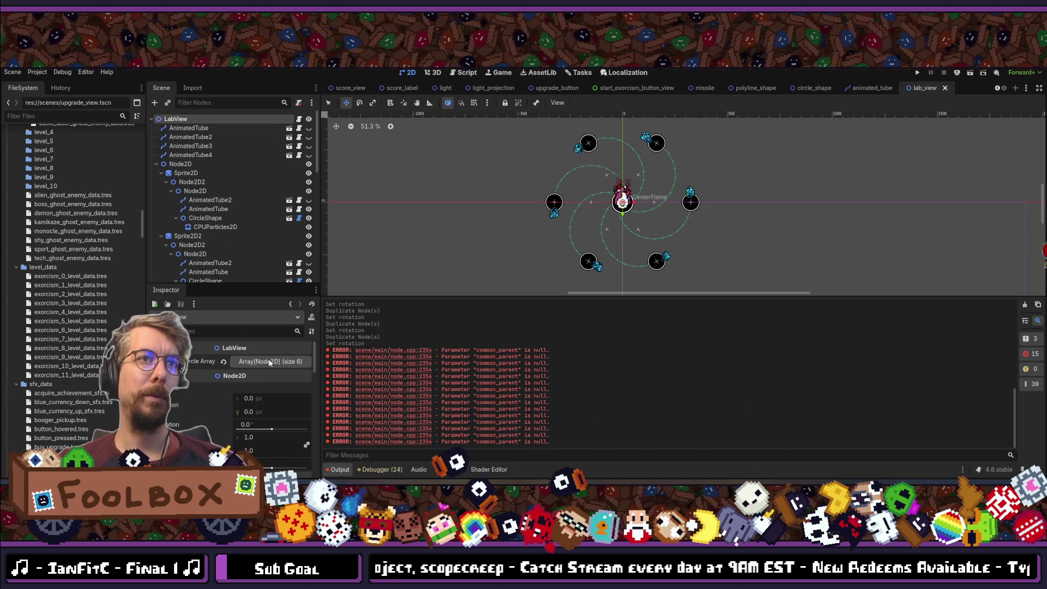
pyautogui.click(292, 362)
pyautogui.click(304, 388)
pyautogui.click(304, 388)
pyautogui.click(304, 387)
pyautogui.click(305, 387)
pyautogui.click(305, 388)
pyautogui.click(304, 388)
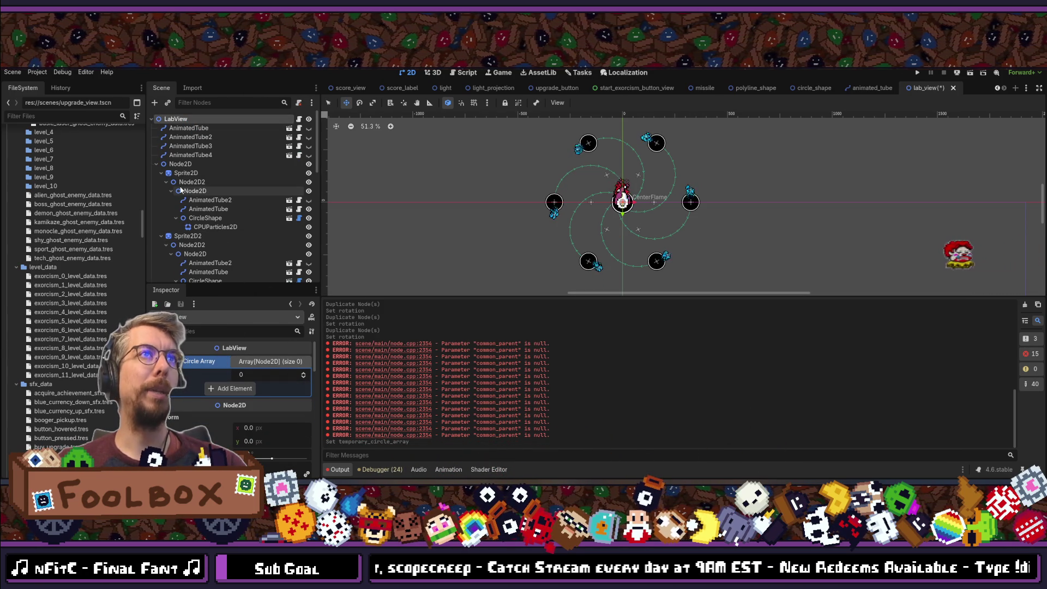
# Add the first three arms' nested Node2D pivots to LabView's Circle Array.
pyautogui.click(195, 192)
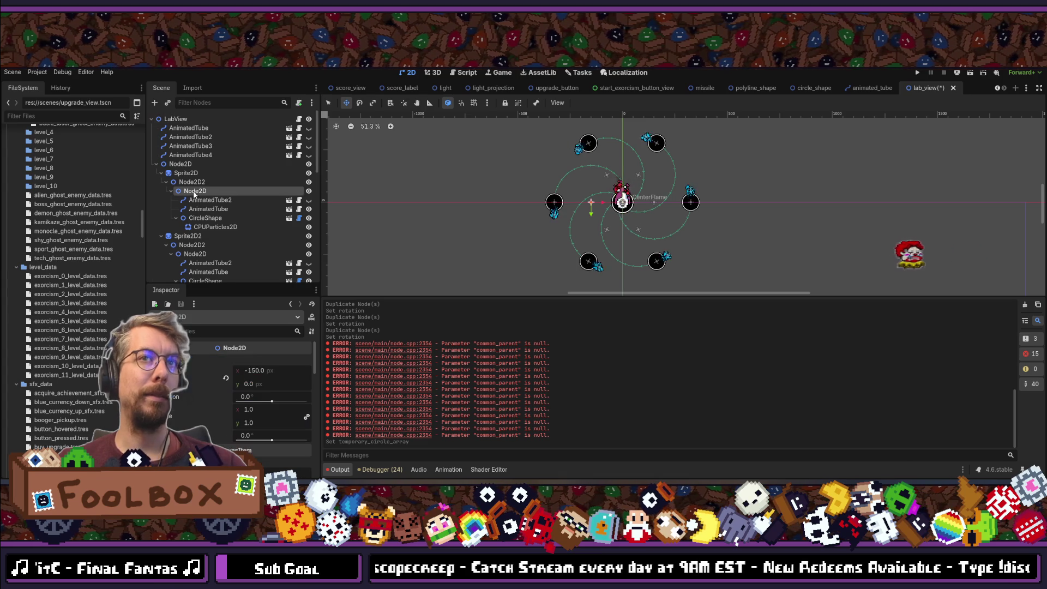
pyautogui.click(188, 118)
pyautogui.moveTo(194, 191)
pyautogui.mouseDown()
pyautogui.moveTo(281, 455)
pyautogui.moveTo(262, 368)
pyautogui.moveTo(270, 362)
pyautogui.mouseUp()
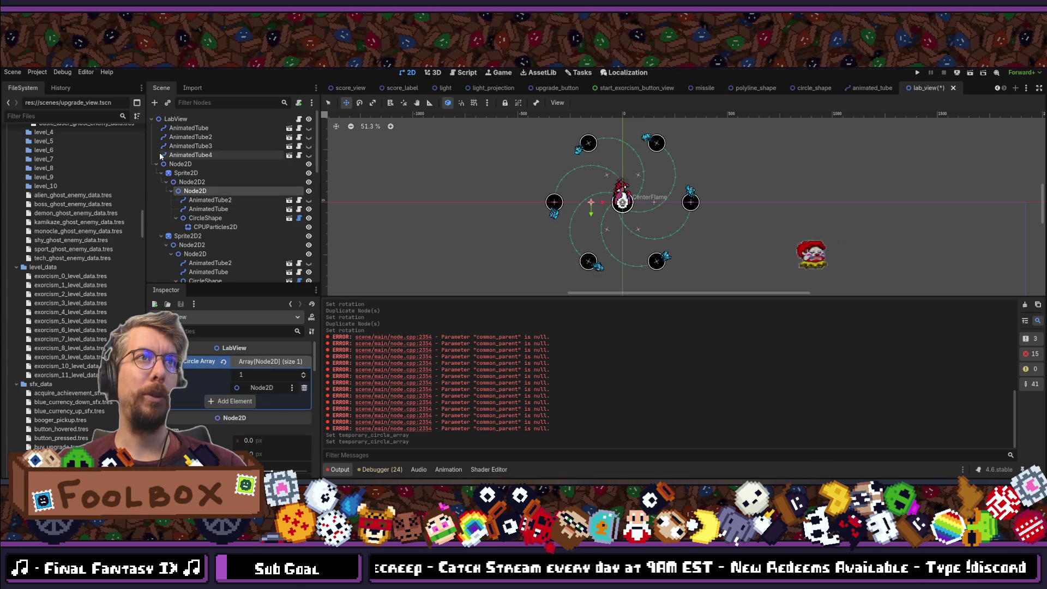
pyautogui.moveTo(194, 254)
pyautogui.mouseDown()
pyautogui.moveTo(217, 264)
pyautogui.moveTo(205, 299)
pyautogui.moveTo(267, 365)
pyautogui.mouseUp()
pyautogui.scroll(-5, 231, 245)
pyautogui.moveTo(195, 231)
pyautogui.mouseDown()
pyautogui.moveTo(240, 263)
pyautogui.moveTo(273, 362)
pyautogui.mouseUp()
# Add the fourth, fifth and sixth arms' nested Node2D pivots to Circle Array.
pyautogui.scroll(-5, 235, 194)
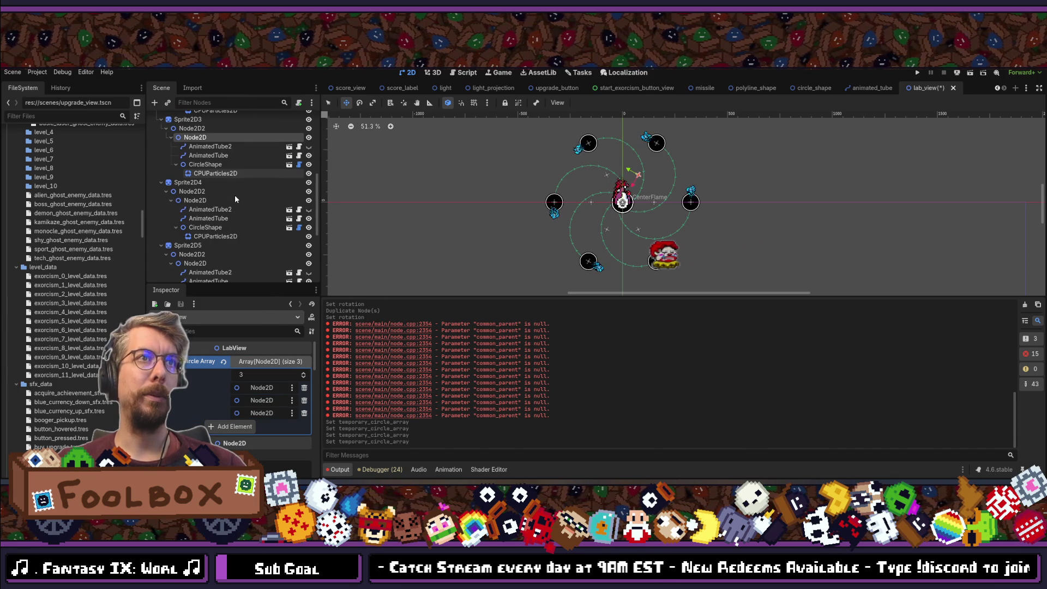
pyautogui.moveTo(202, 199); pyautogui.dragTo(270, 363)
pyautogui.scroll(-3, 213, 196)
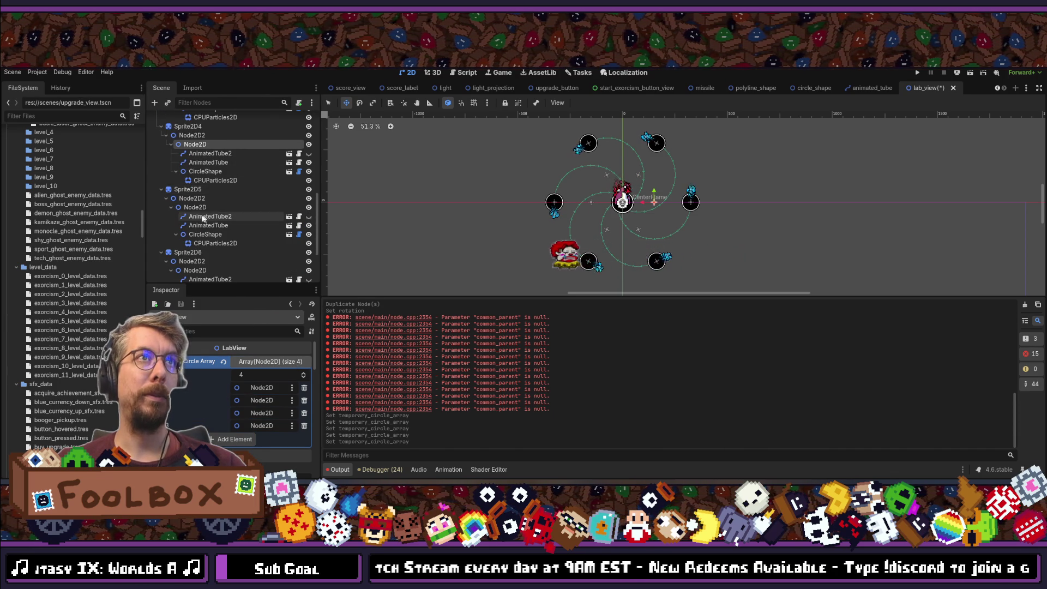
pyautogui.click(194, 209)
pyautogui.moveTo(195, 212); pyautogui.dragTo(267, 363)
pyautogui.scroll(-1, 234, 219)
pyautogui.moveTo(194, 253)
pyautogui.mouseDown()
pyautogui.moveTo(231, 279)
pyautogui.moveTo(270, 363)
pyautogui.mouseUp()
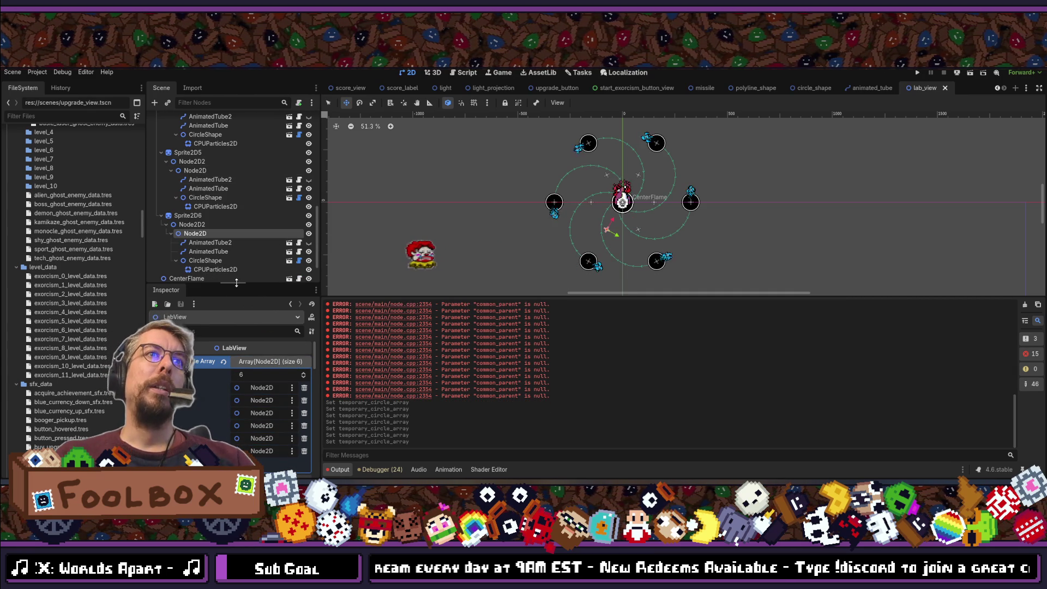
# Multi-select all six nested arm pivots in the Scene dock.
pyautogui.moveTo(244, 286); pyautogui.dragTo(244, 355)
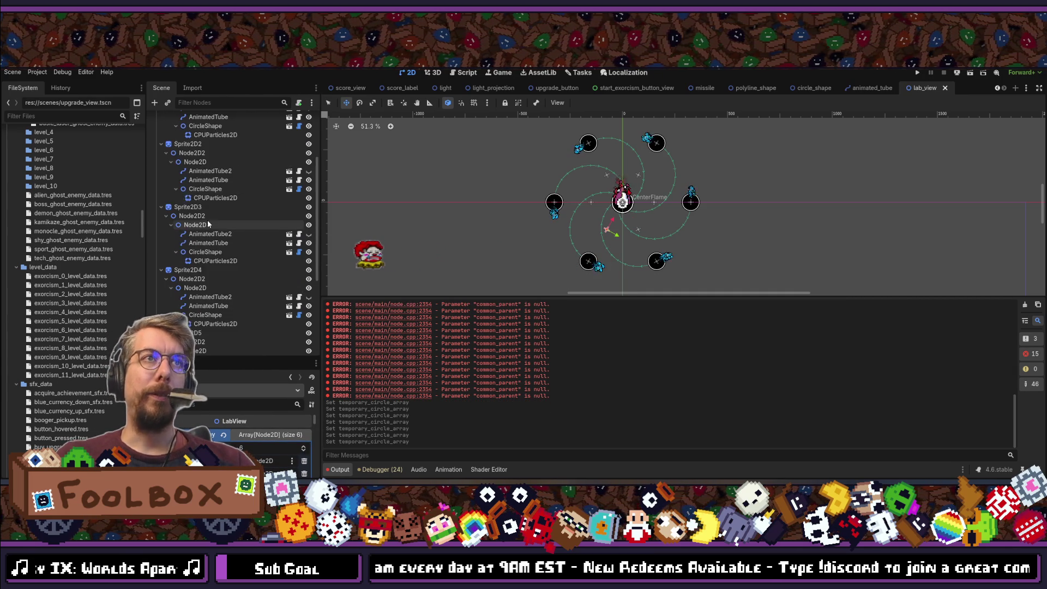
pyautogui.click(194, 202)
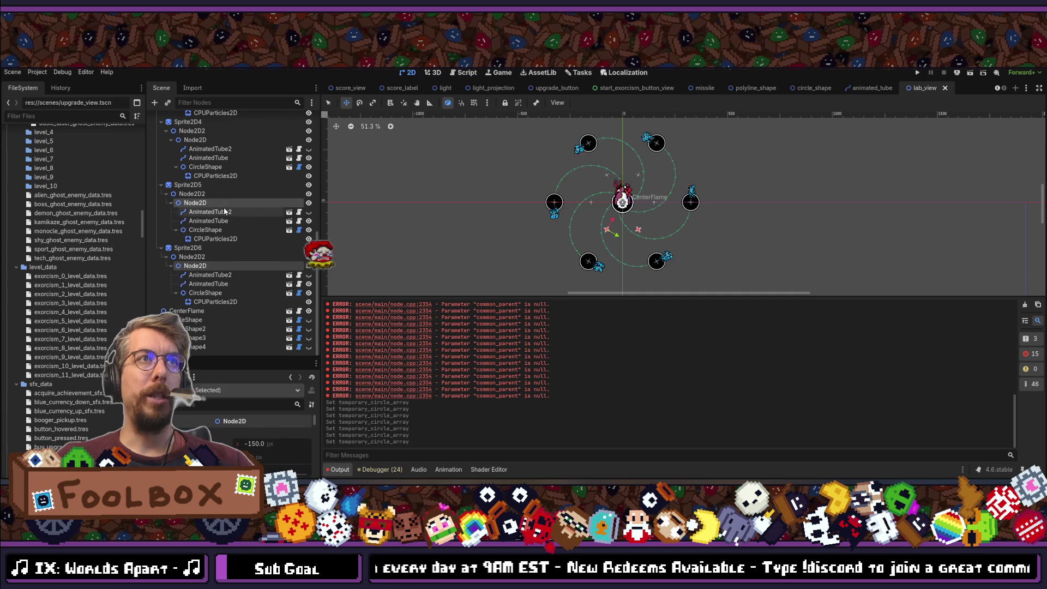
pyautogui.scroll(3, 197, 229)
pyautogui.keyDown('ctrl'); pyautogui.click(198, 229); pyautogui.keyUp('ctrl')
pyautogui.scroll(2, 198, 226)
pyautogui.keyDown('ctrl'); pyautogui.click(194, 225); pyautogui.keyUp('ctrl')
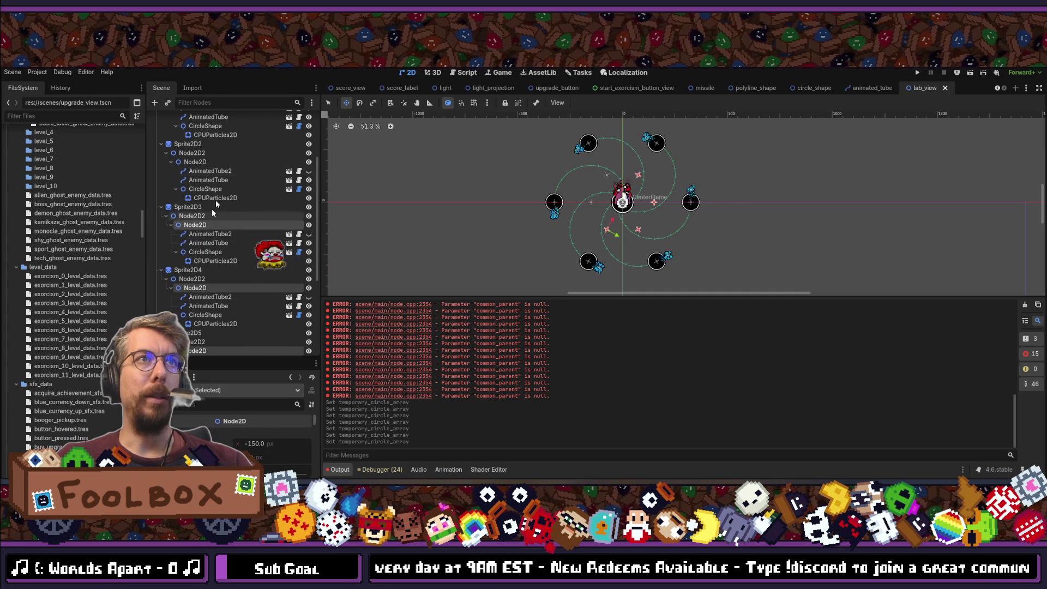
pyautogui.keyDown('ctrl'); pyautogui.click(198, 162); pyautogui.keyUp('ctrl')
pyautogui.scroll(3, 224, 210)
pyautogui.keyDown('ctrl'); pyautogui.click(197, 190); pyautogui.keyUp('ctrl')
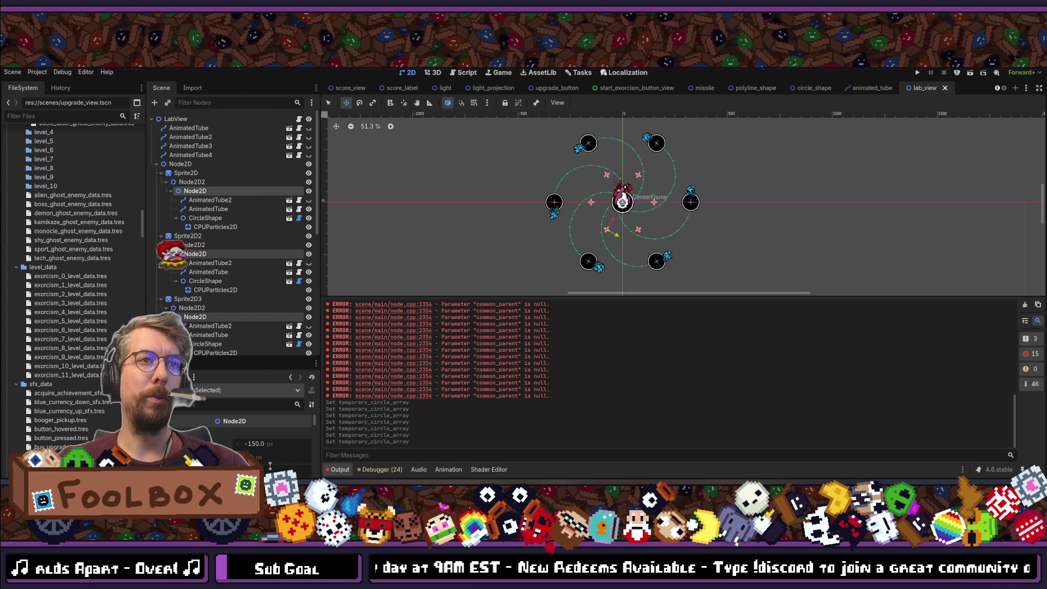
pyautogui.moveTo(269, 467); pyautogui.dragTo(270, 467)
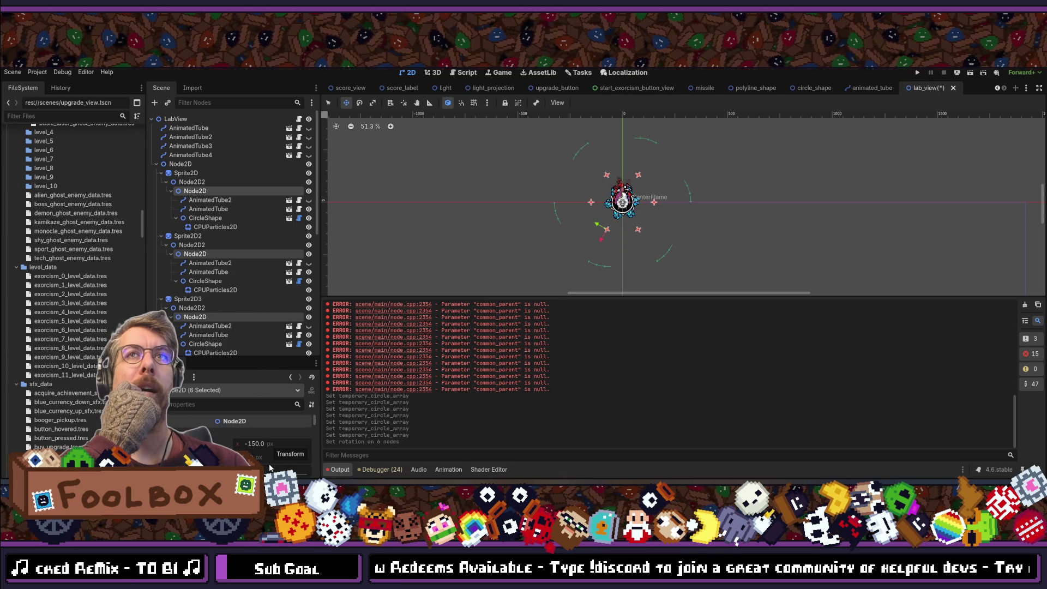
# Adjust the six pivots' rotation to preview how the circles spread around the flame.
pyautogui.scroll(10, 622, 187)
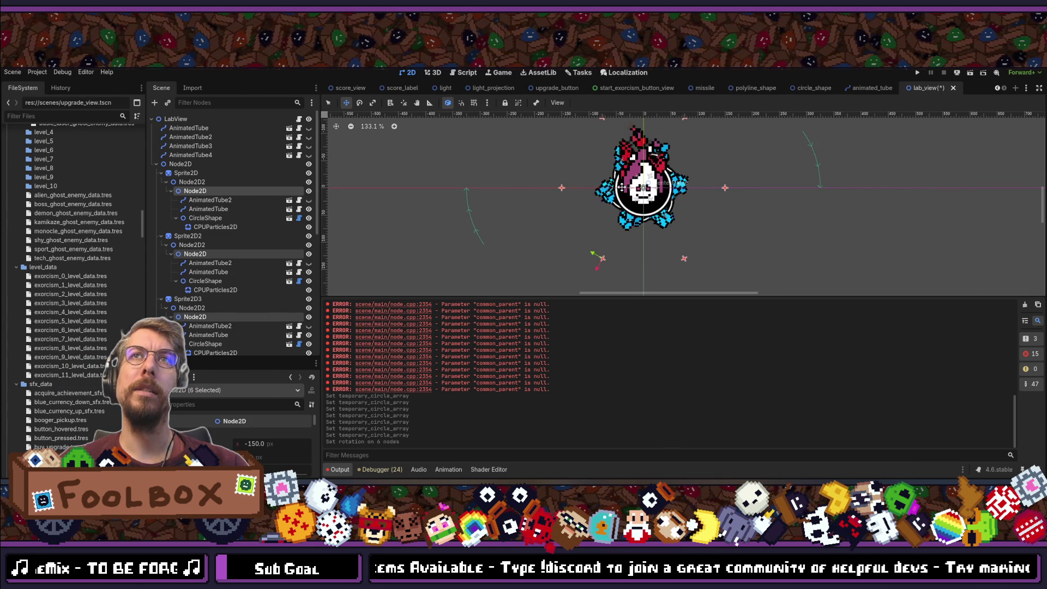
pyautogui.scroll(-5, 622, 187)
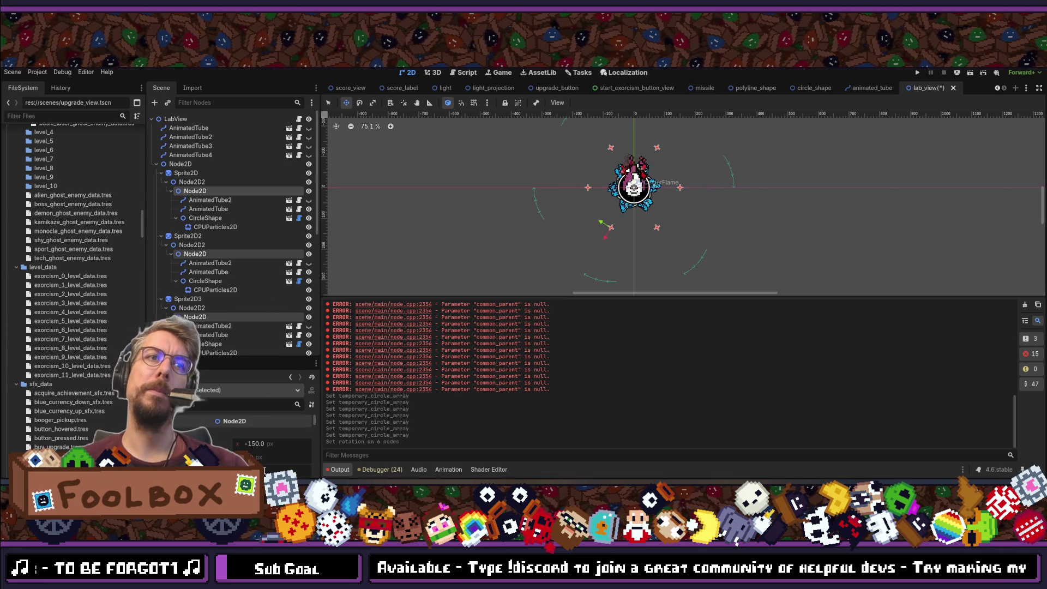
pyautogui.click(264, 470)
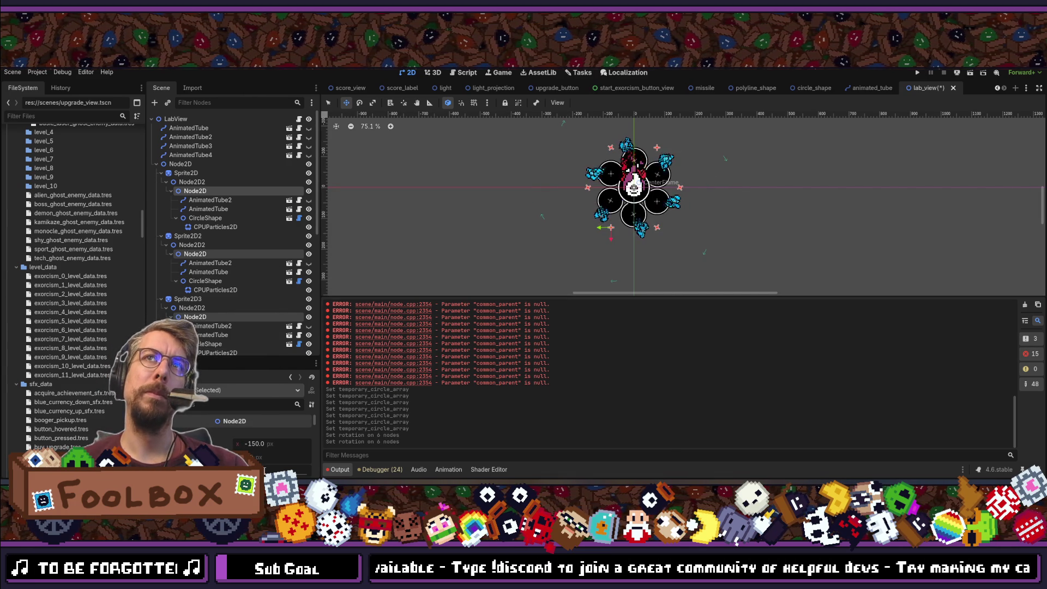
pyautogui.click(265, 470)
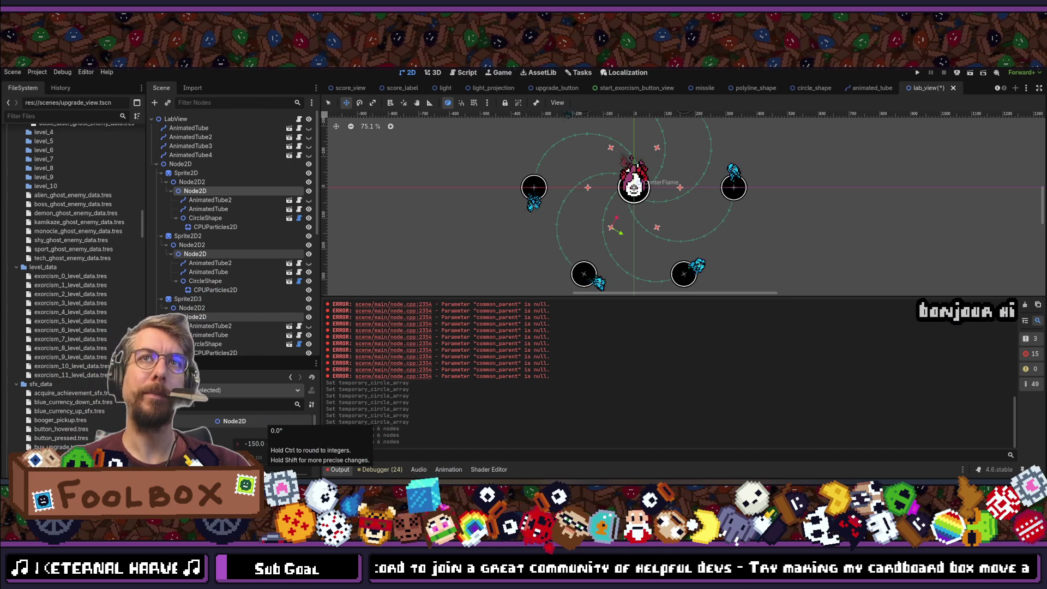
pyautogui.scroll(-1, 267, 454)
# Set the six pivots' rotation to 180° and save the scene.
pyautogui.click(260, 448)
pyautogui.write('180')
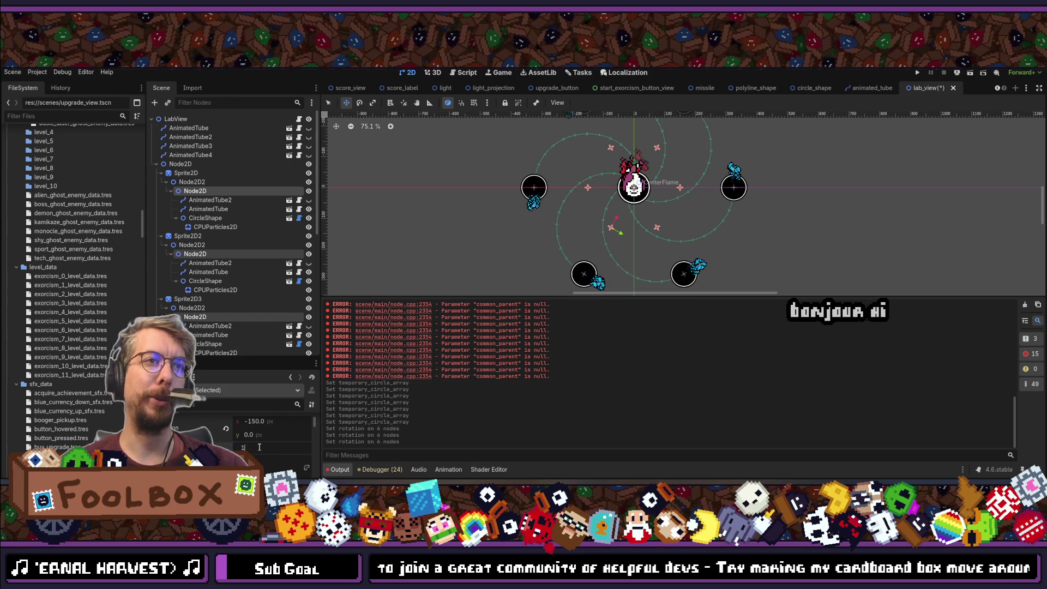
pyautogui.press('Return')
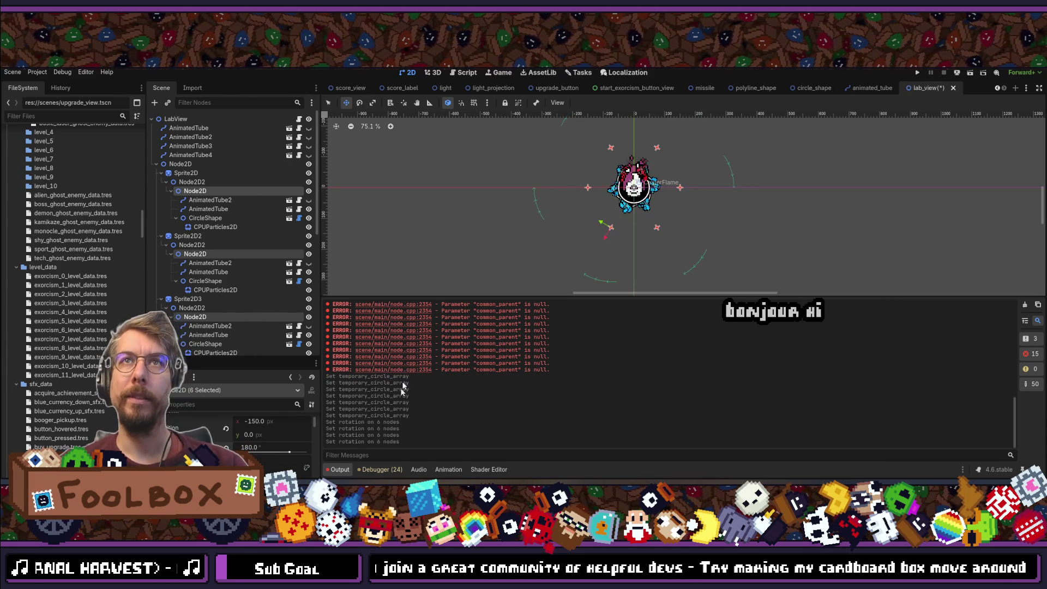
pyautogui.scroll(-4, 696, 146)
pyautogui.hotkey('ctrl', 's')
pyautogui.click(918, 74)
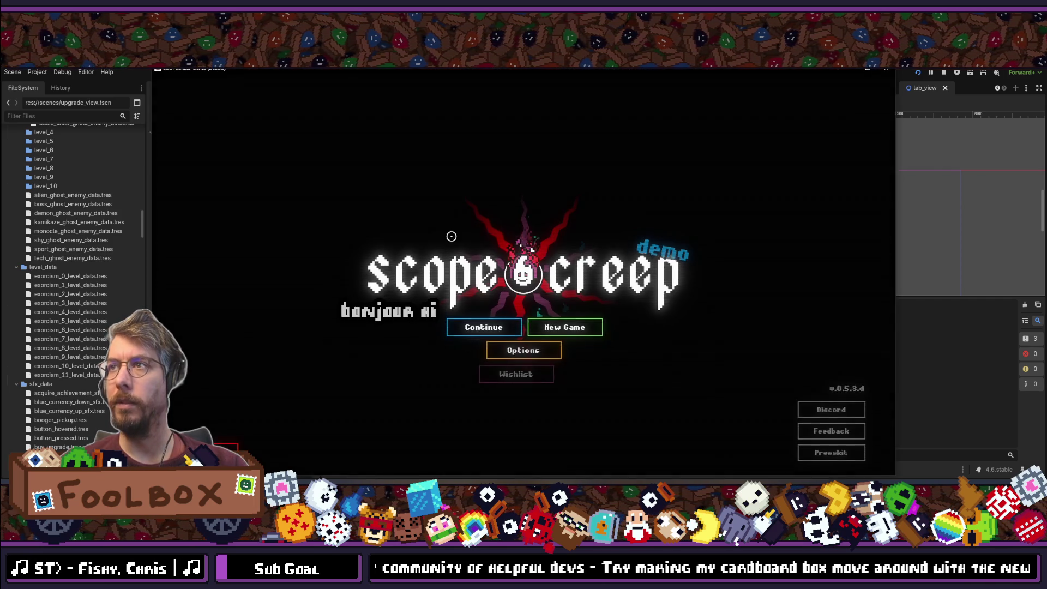
# Continue the saved game, view the six spiral arms in the Laboratory, then stop the game.
pyautogui.click(489, 332)
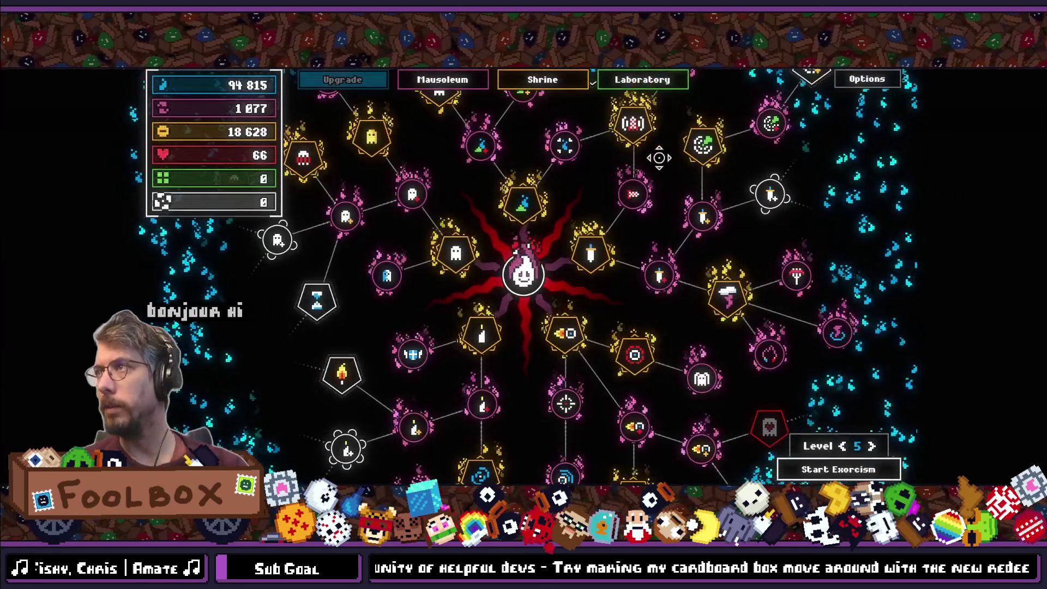
pyautogui.click(664, 79)
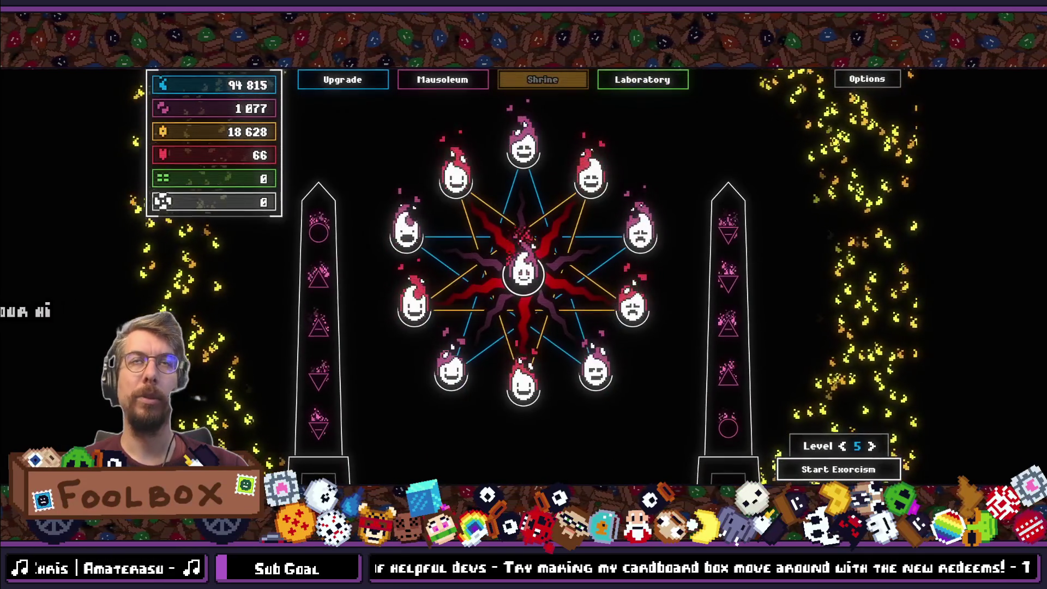
pyautogui.click(639, 80)
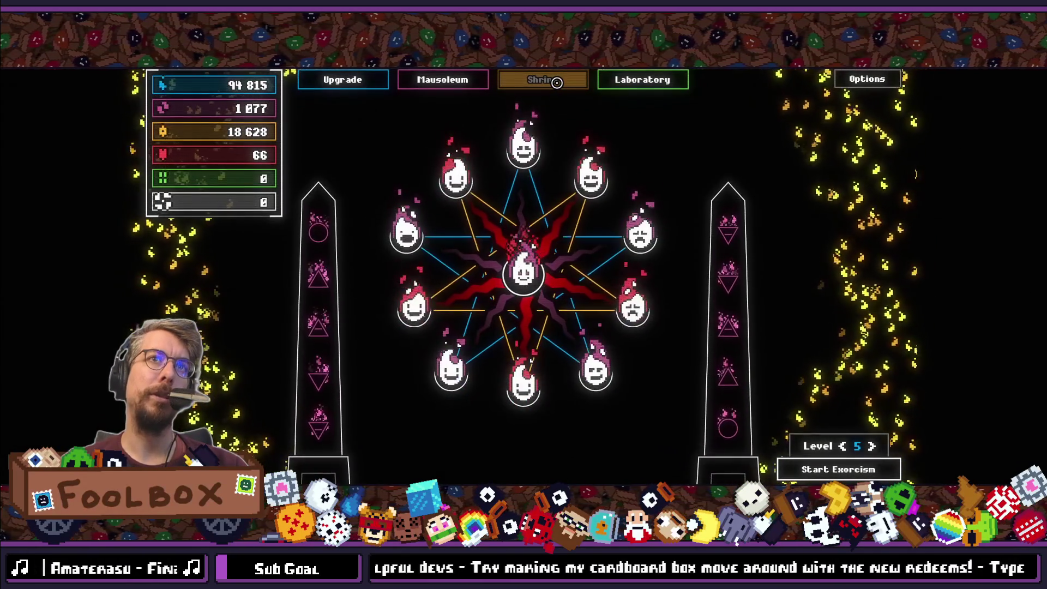
pyautogui.click(643, 80)
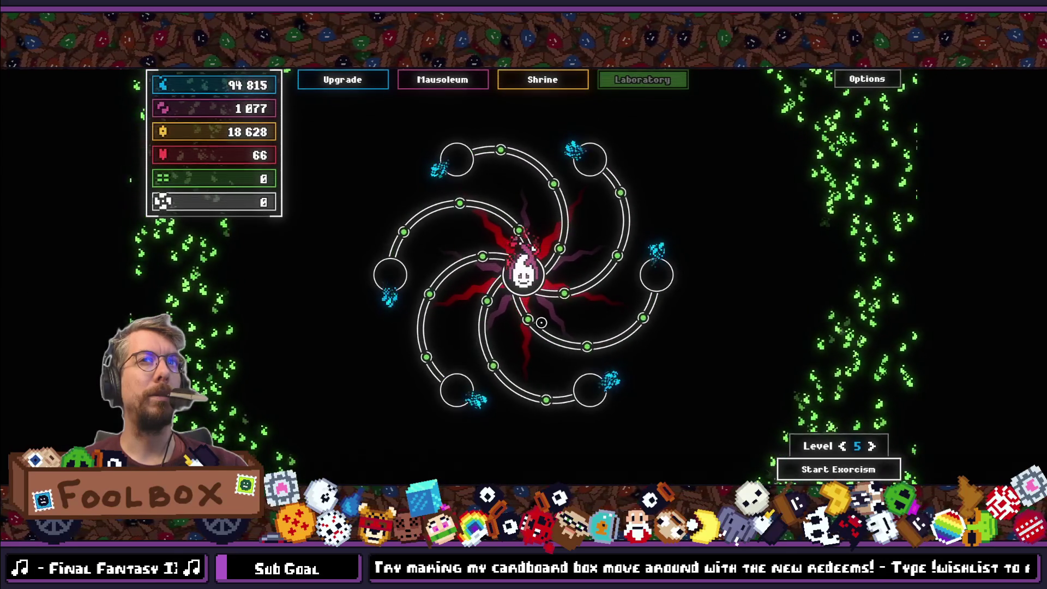
pyautogui.press('F11')
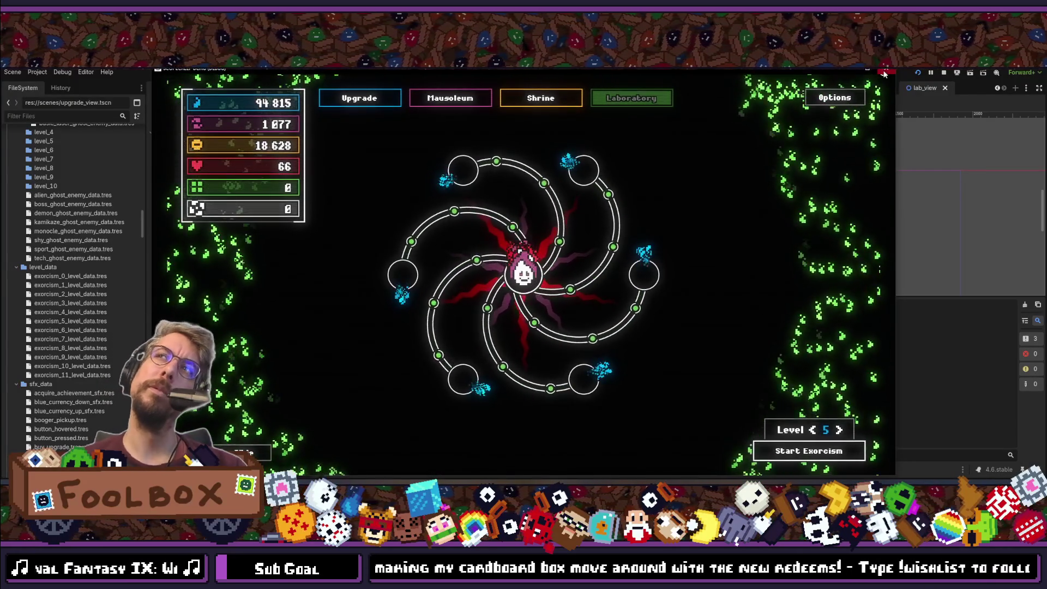
pyautogui.press('F8')
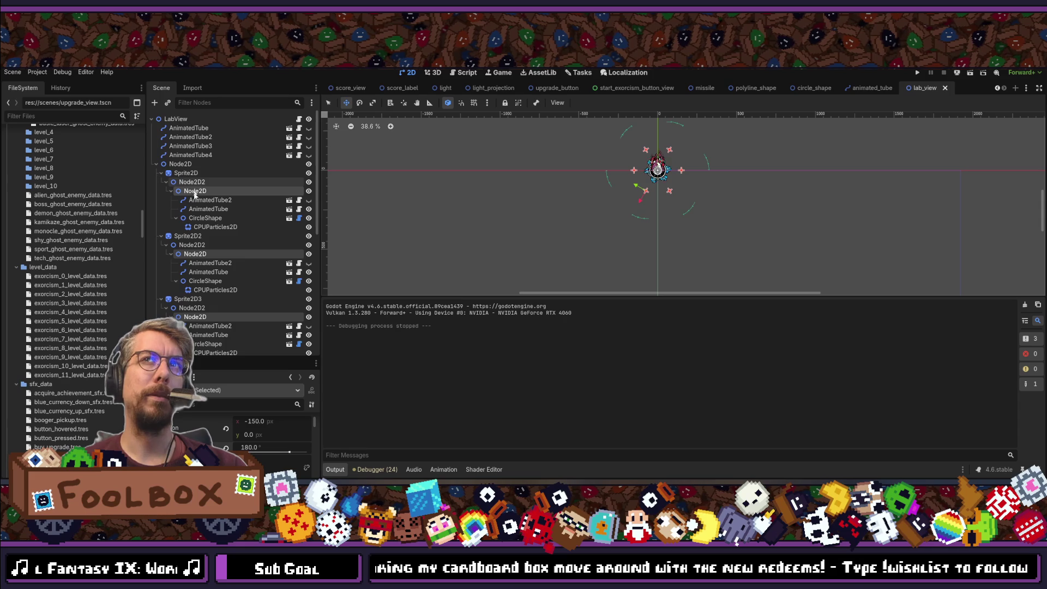
# Reset the arms' rotation, set their position x to -175, and save.
pyautogui.click(226, 448)
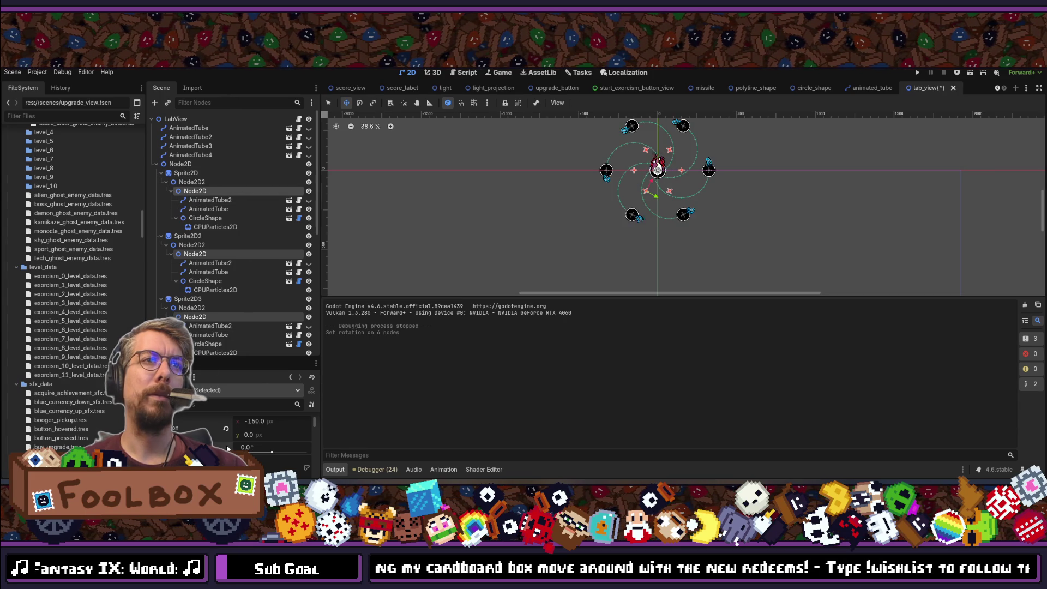
pyautogui.scroll(3, 663, 147)
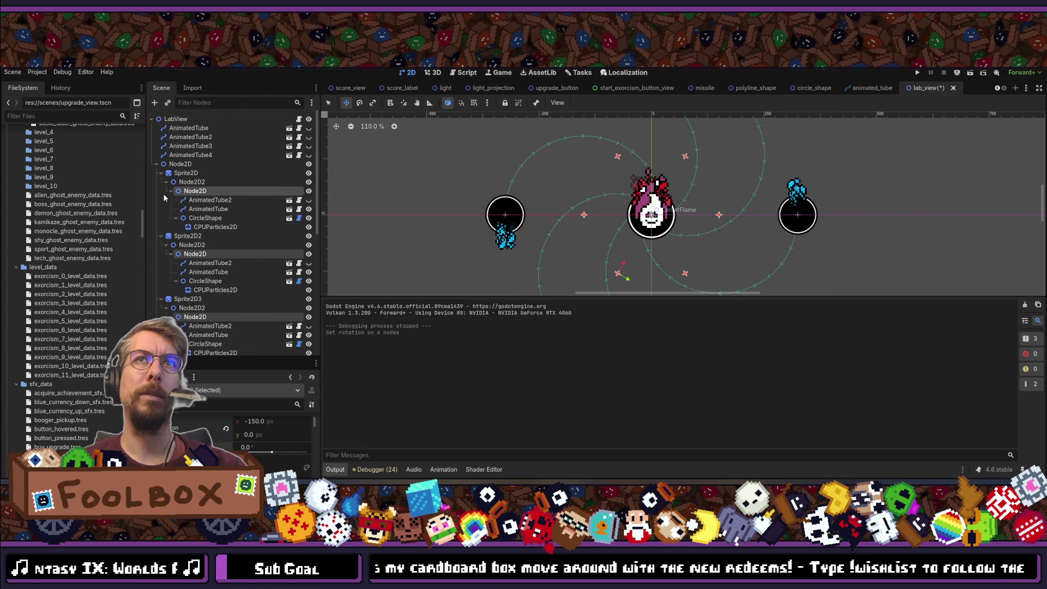
pyautogui.click(263, 421)
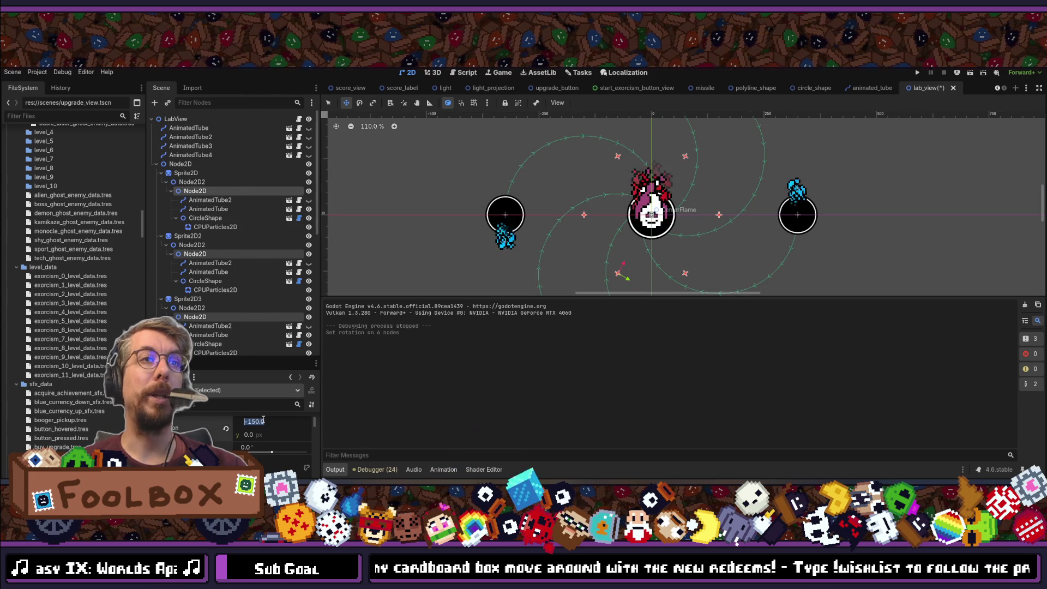
pyautogui.write('-175')
pyautogui.press('Return')
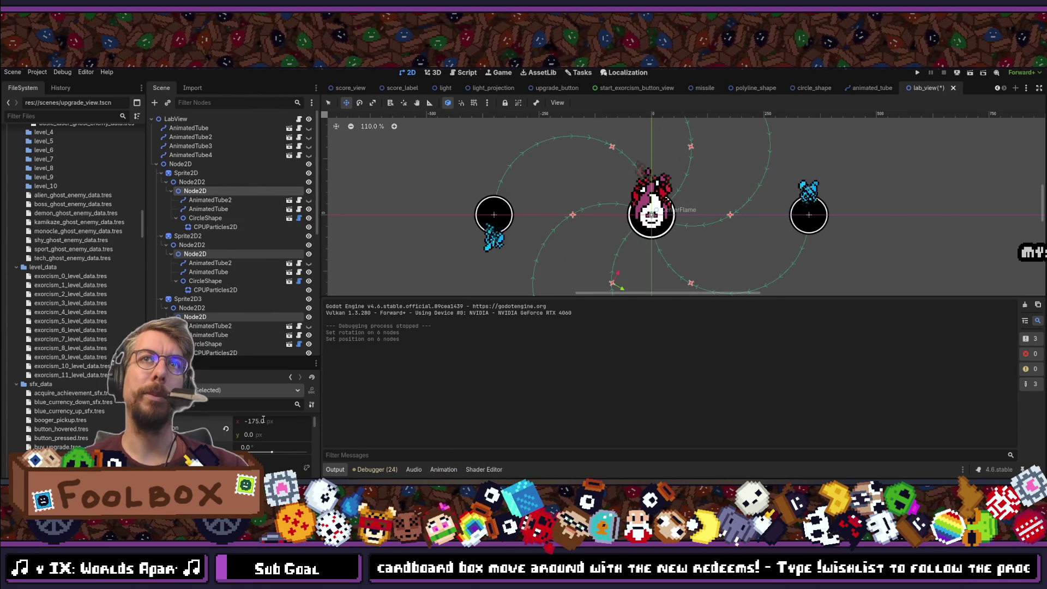
pyautogui.hotkey('ctrl', 's')
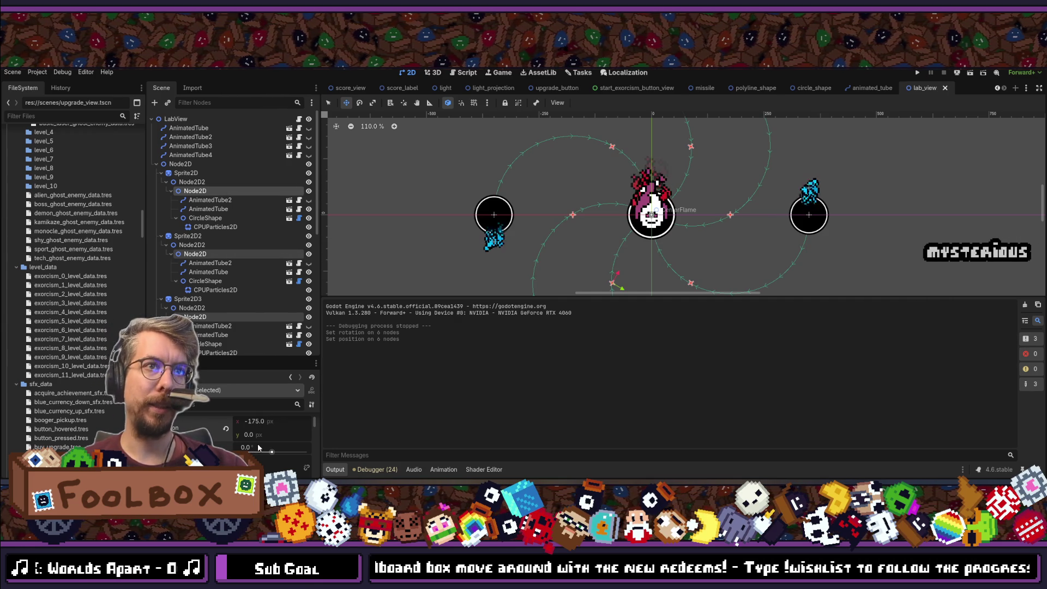
# Set the arms' rotation to 180°.
pyautogui.scroll(-1, 260, 449)
pyautogui.click(249, 432)
pyautogui.write('180')
pyautogui.press('Return')
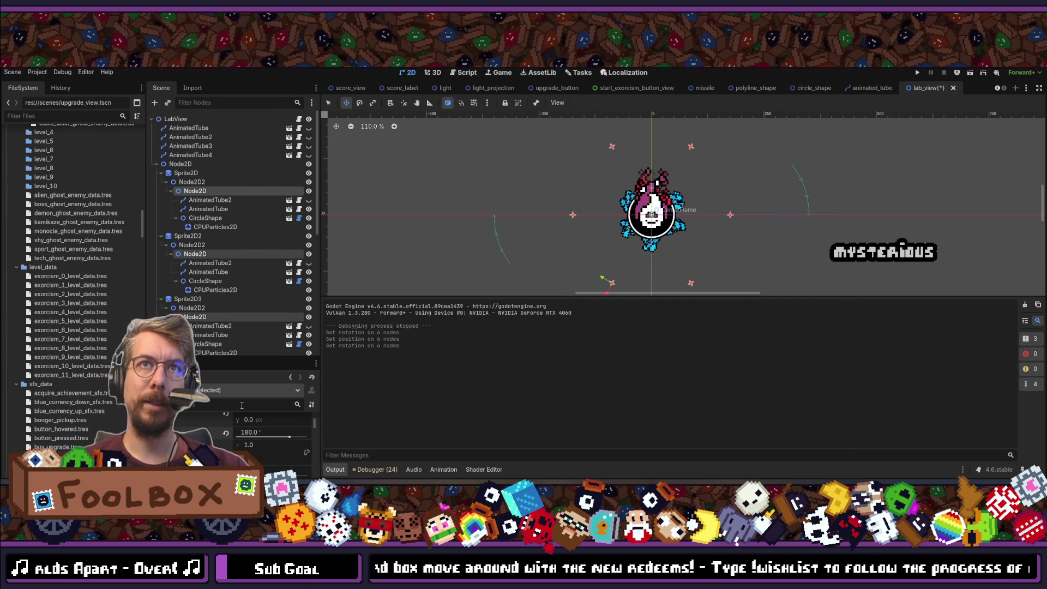
pyautogui.scroll(1, 480, 240)
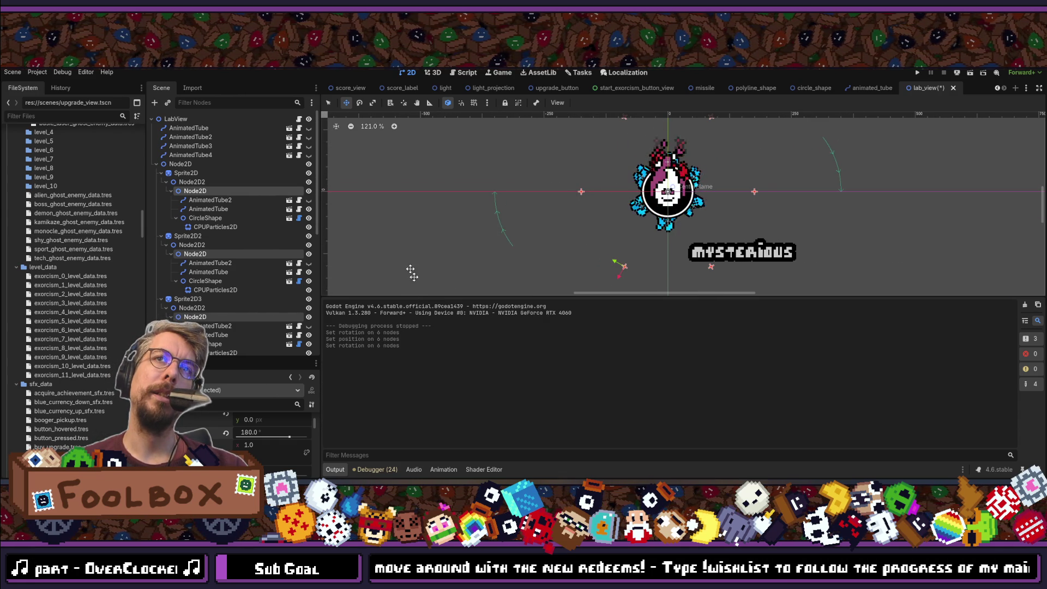
pyautogui.click(187, 174)
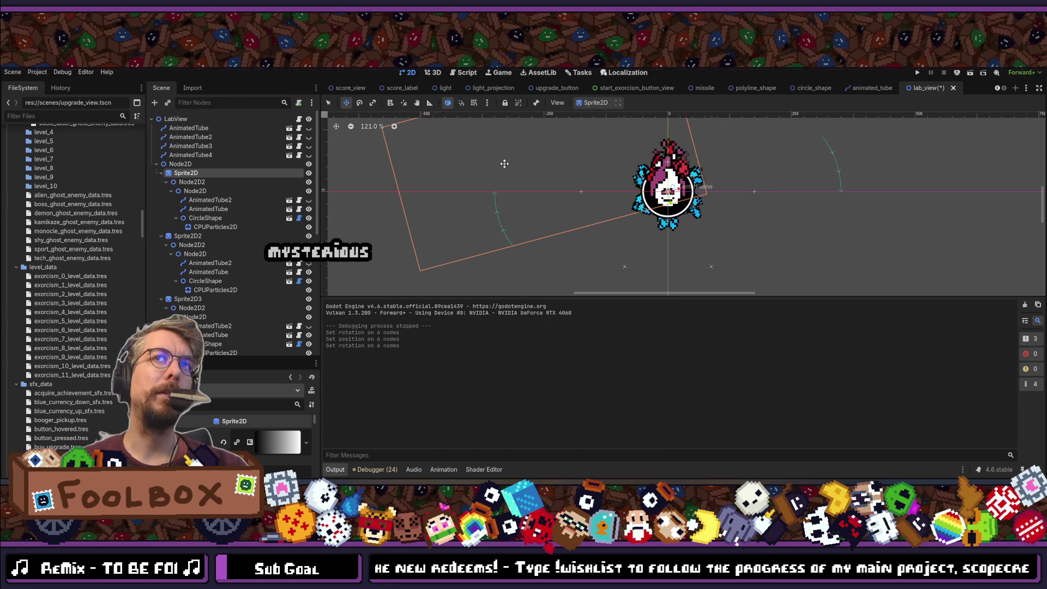
pyautogui.scroll(-3, 505, 164)
pyautogui.moveTo(505, 164)
pyautogui.mouseDown()
pyautogui.moveTo(503, 251)
pyautogui.moveTo(505, 231)
pyautogui.mouseUp()
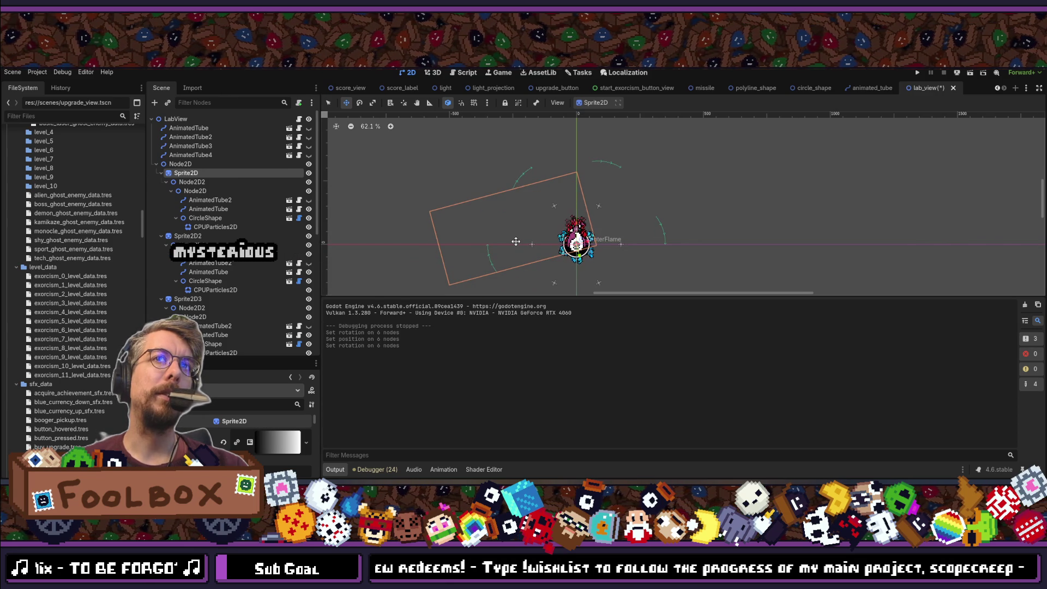
pyautogui.moveTo(516, 241); pyautogui.dragTo(496, 202)
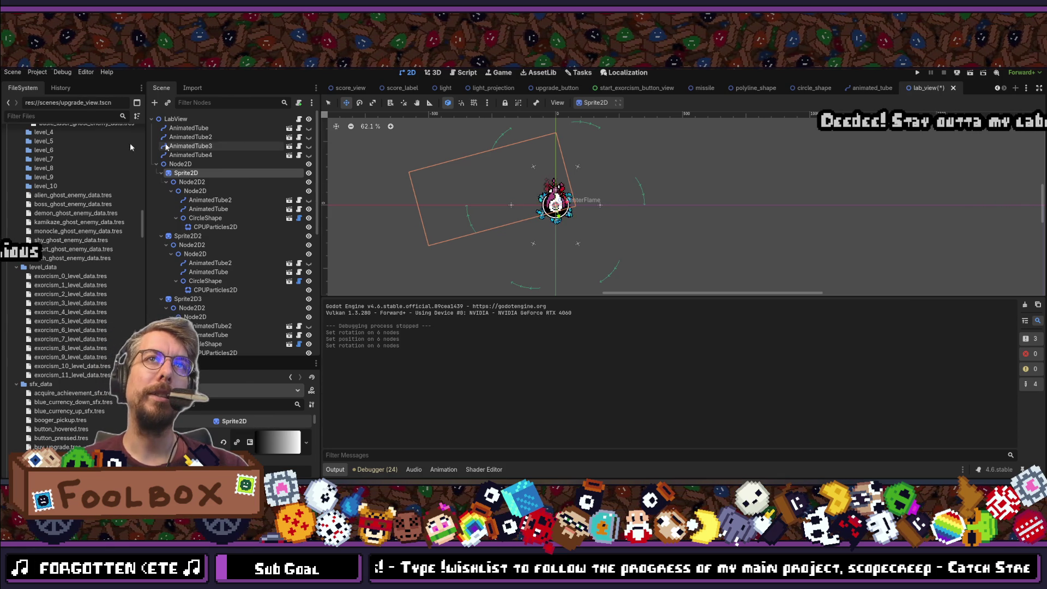
pyautogui.click(194, 238)
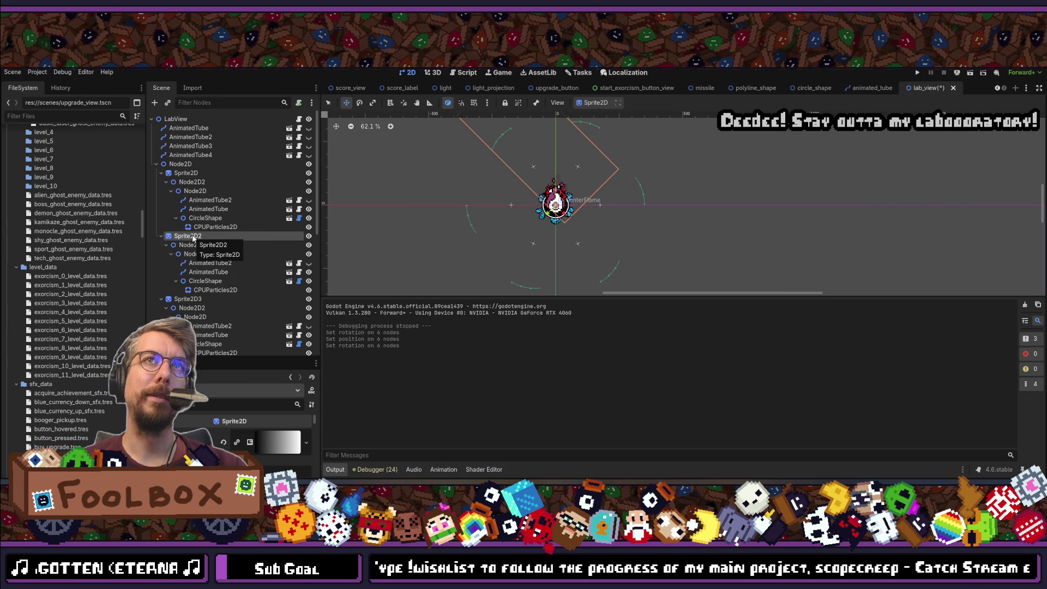
pyautogui.click(187, 174)
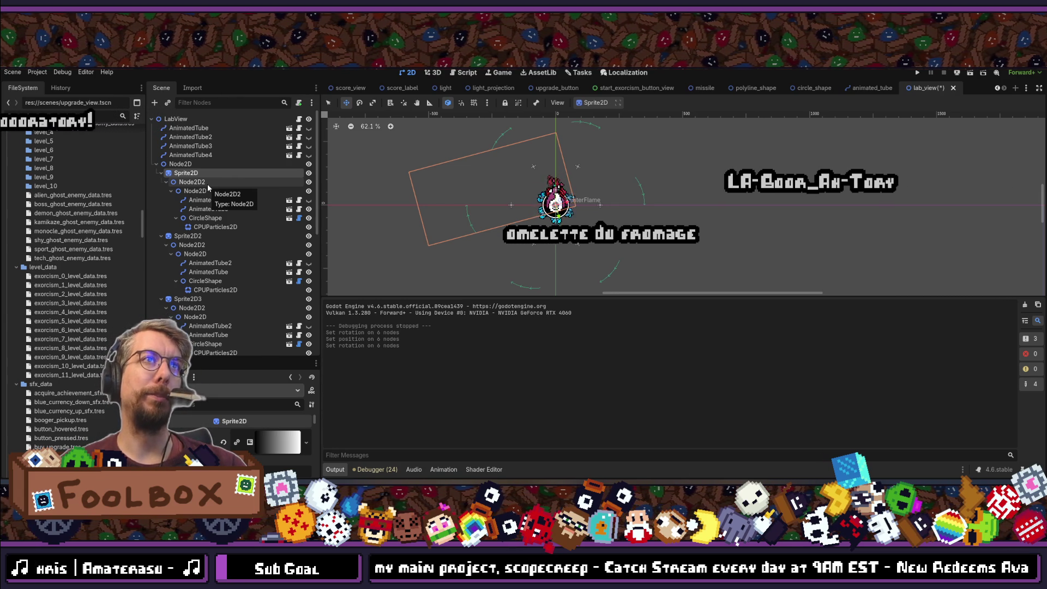
pyautogui.click(195, 184)
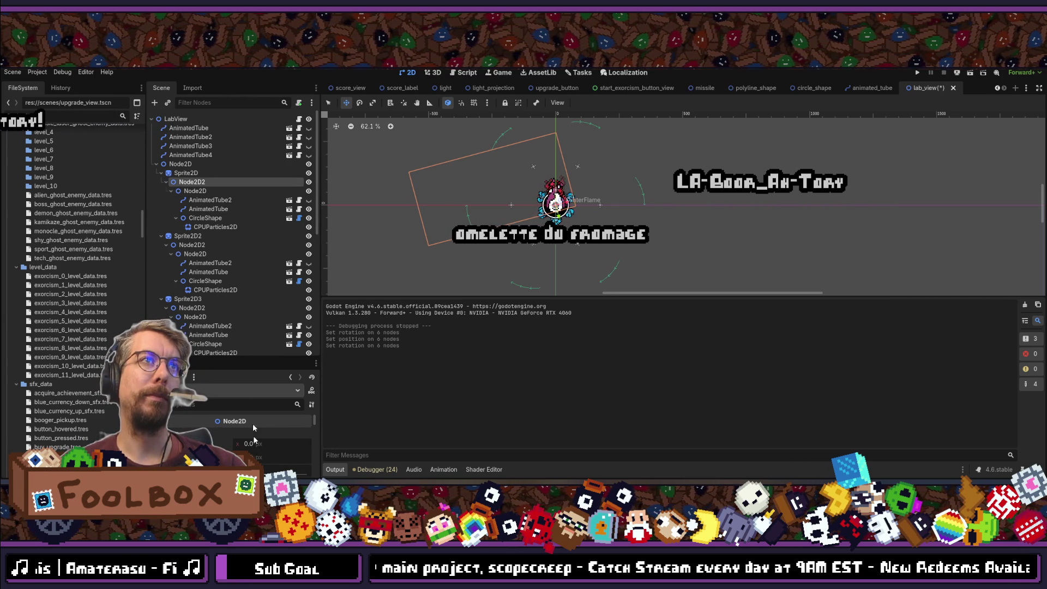
pyautogui.scroll(-2, 270, 440)
pyautogui.scroll(-1, 267, 443)
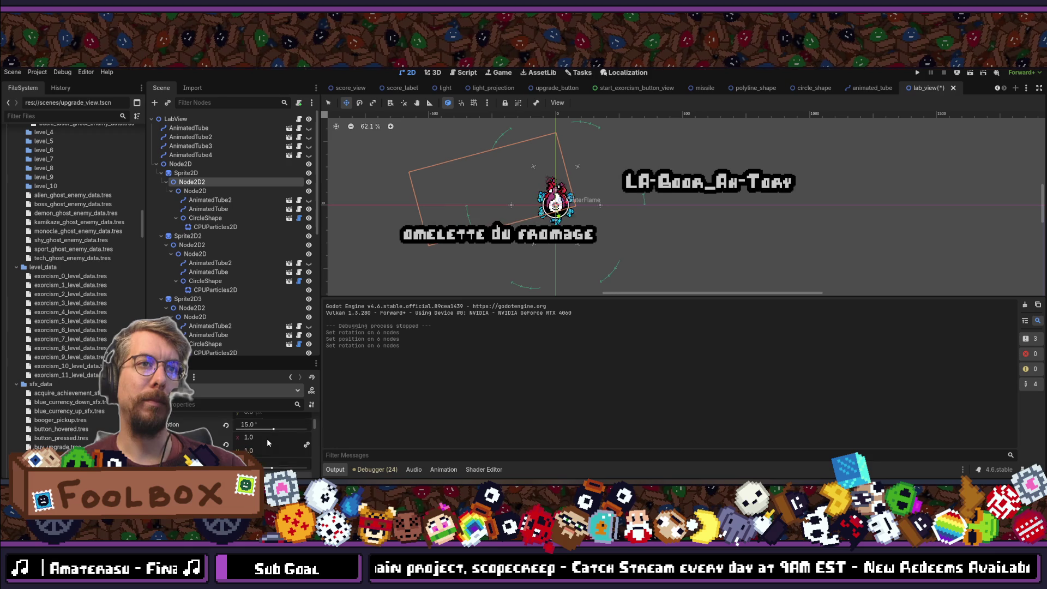
pyautogui.click(195, 191)
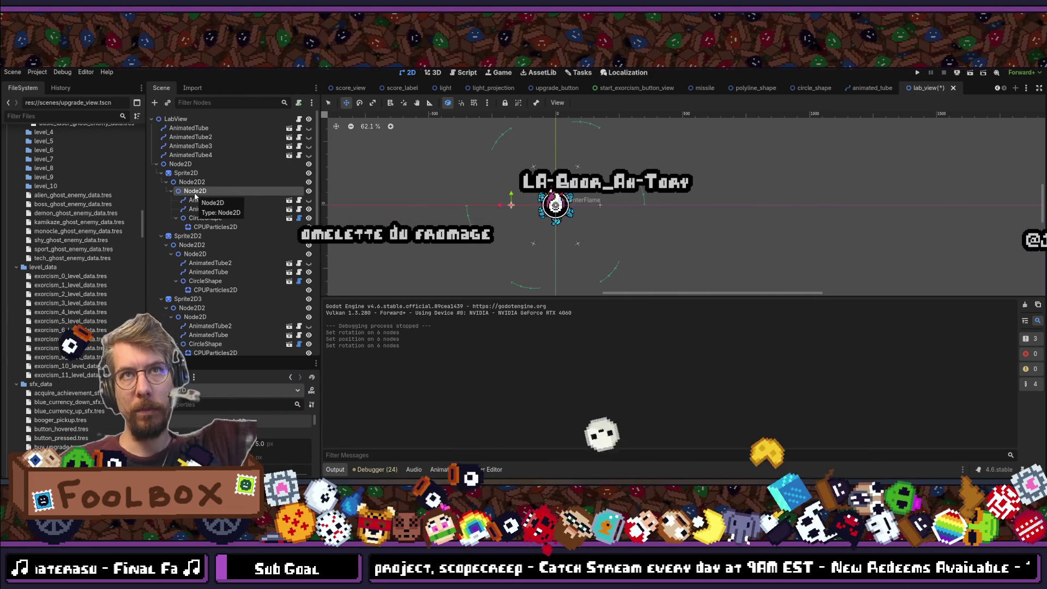
# Rotate the first arm's pivot so its circle sits just left of the flame, enlarging the Inspector.
pyautogui.moveTo(283, 455); pyautogui.dragTo(265, 453)
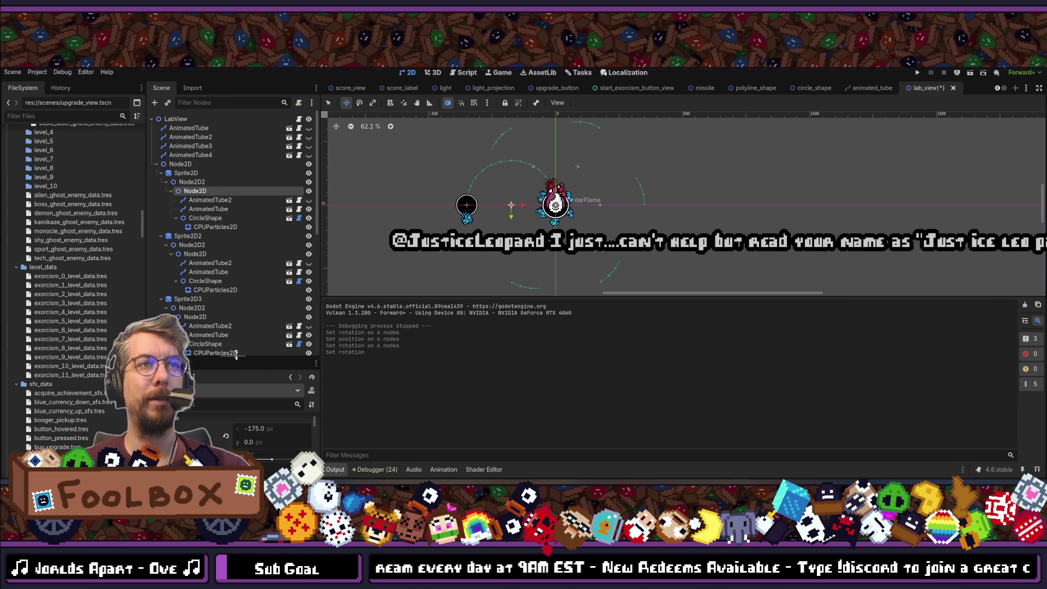
pyautogui.moveTo(238, 357); pyautogui.dragTo(225, 276)
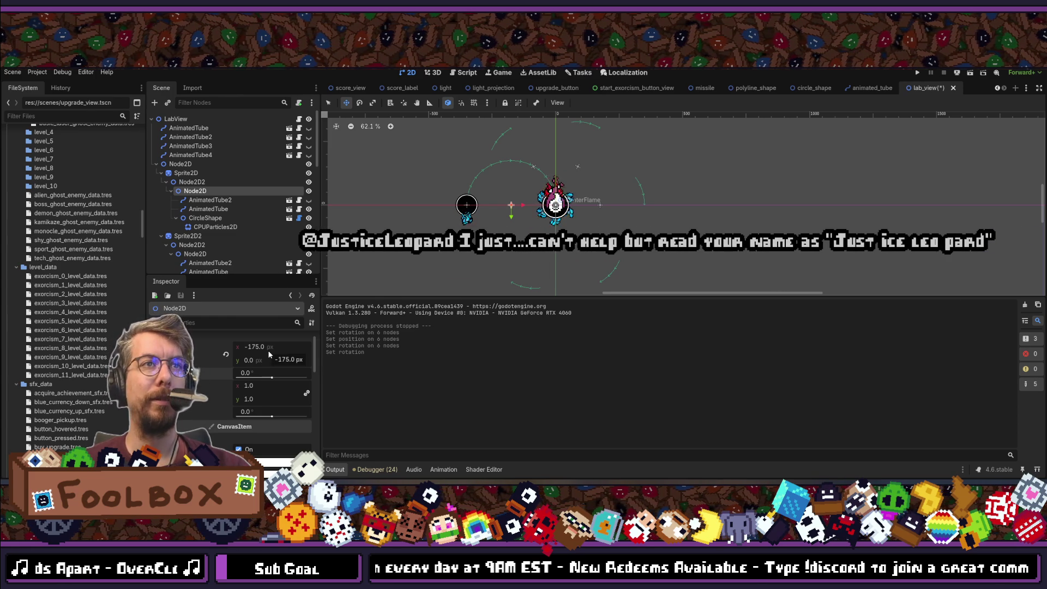
pyautogui.scroll(-1, 296, 354)
pyautogui.scroll(2, 297, 355)
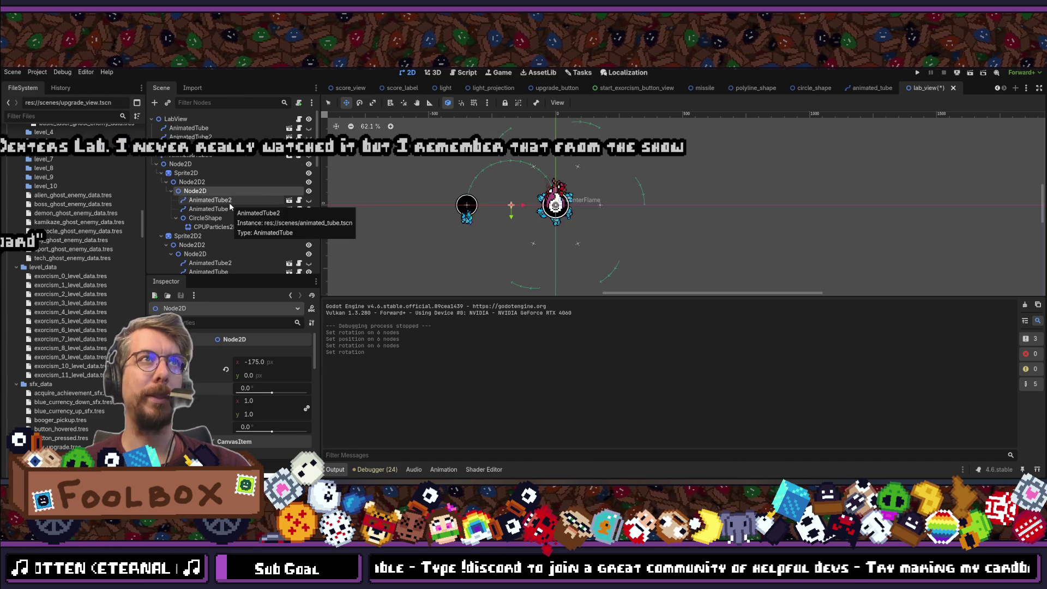
pyautogui.scroll(-2, 229, 206)
pyautogui.scroll(2, 229, 206)
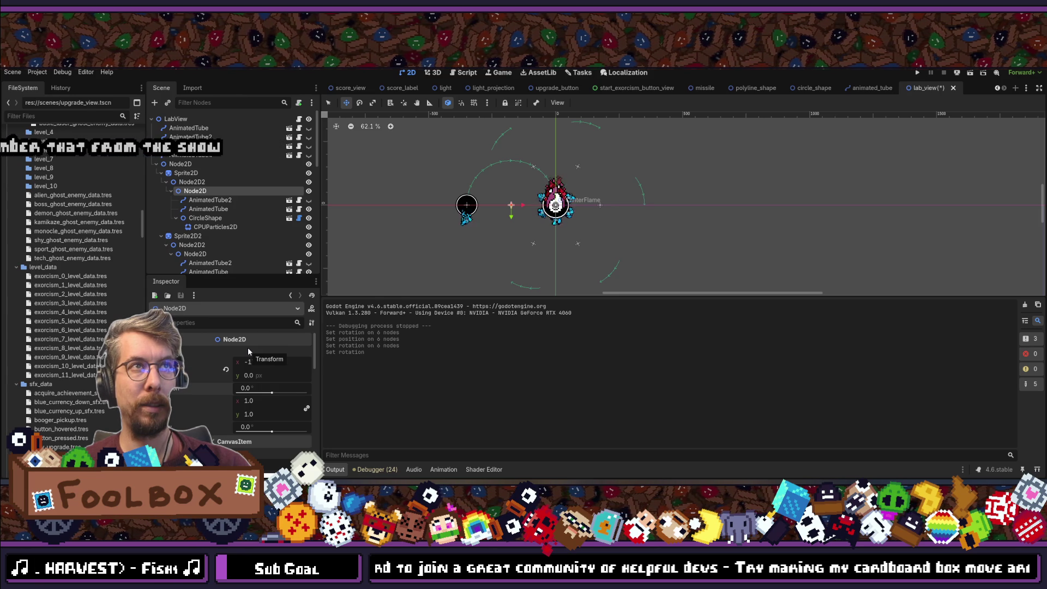
pyautogui.click(194, 183)
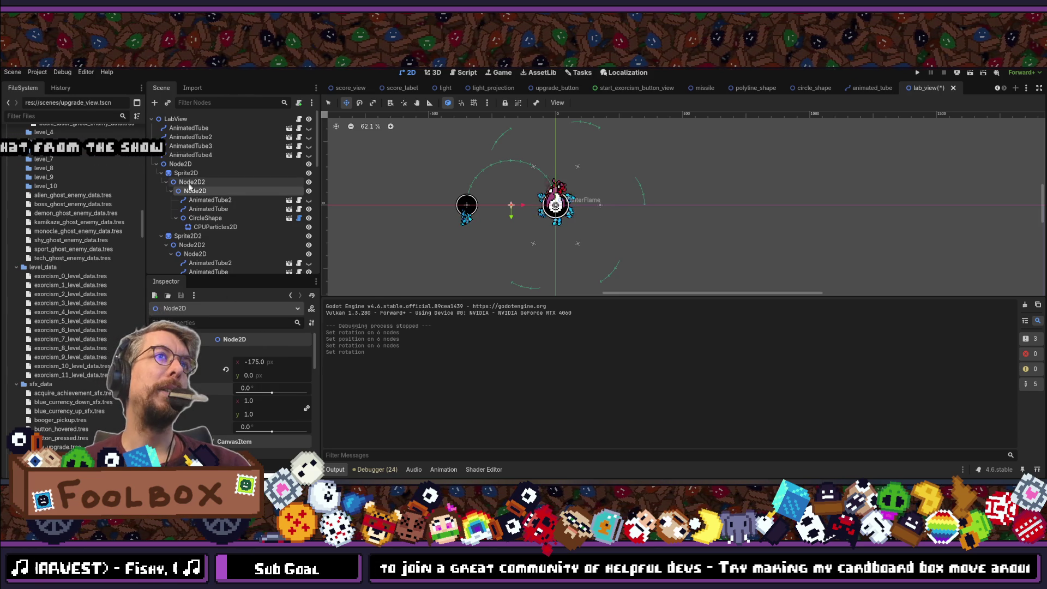
# Compare Node2D2's 15° rotation with the inner Node2D's -175 position.
pyautogui.click(195, 192)
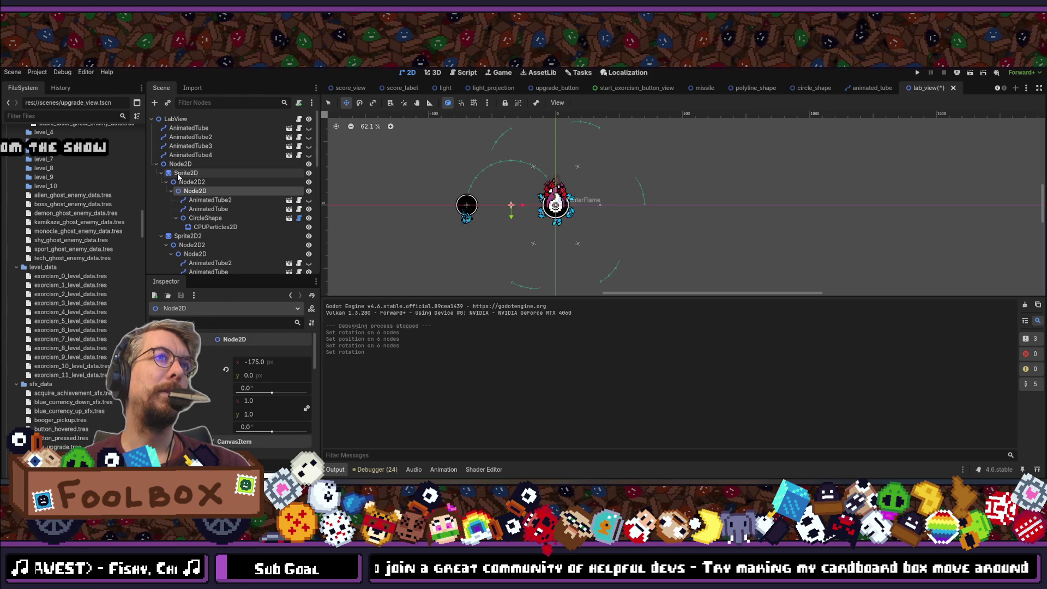
pyautogui.click(185, 173)
pyautogui.click(186, 184)
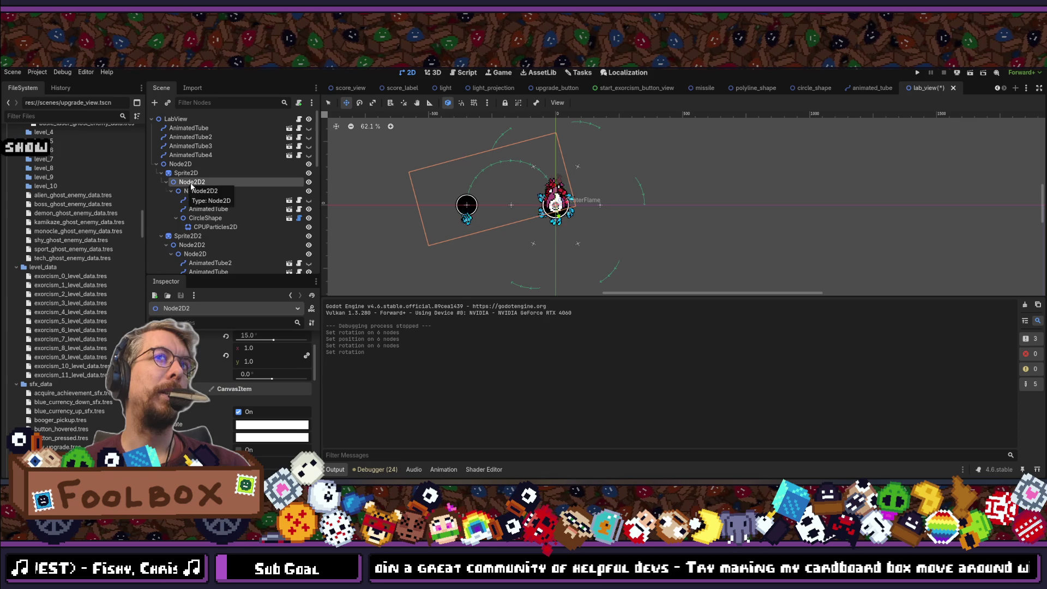
pyautogui.click(200, 191)
pyautogui.click(196, 182)
pyautogui.click(201, 192)
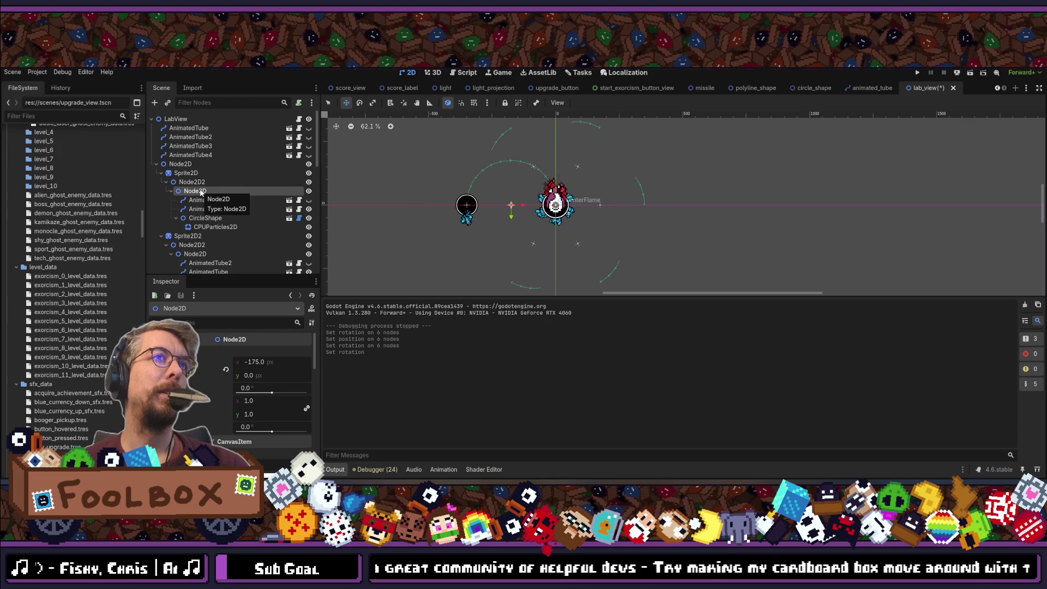
pyautogui.click(195, 182)
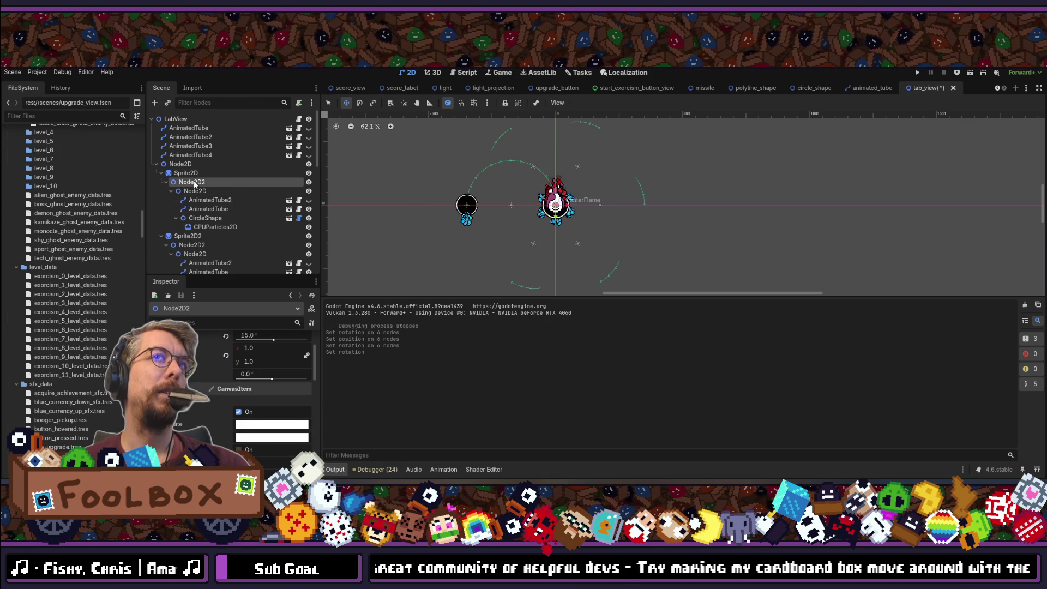
pyautogui.click(198, 193)
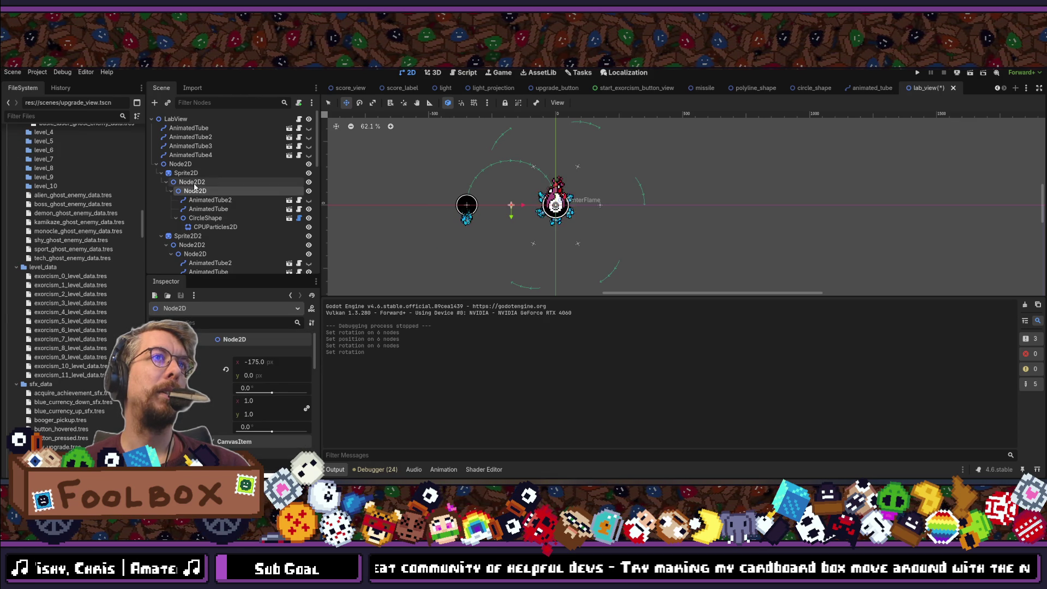
pyautogui.click(195, 186)
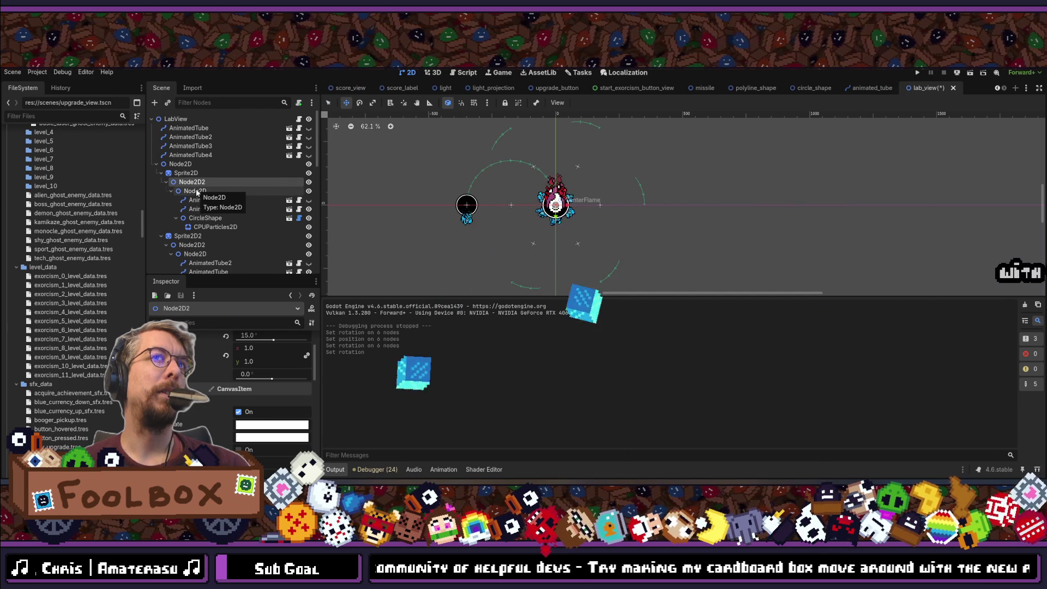
pyautogui.click(198, 192)
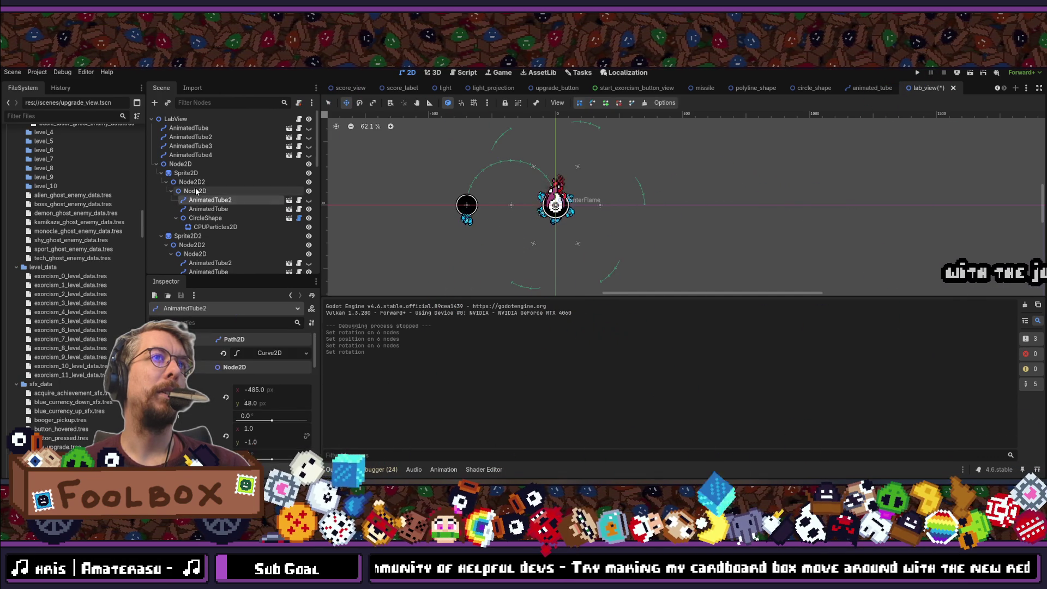
# Inspect the first arm's AnimatedTube and the second arm's Sprite2D2, then revisit the pivots.
pyautogui.click(207, 206)
pyautogui.click(194, 238)
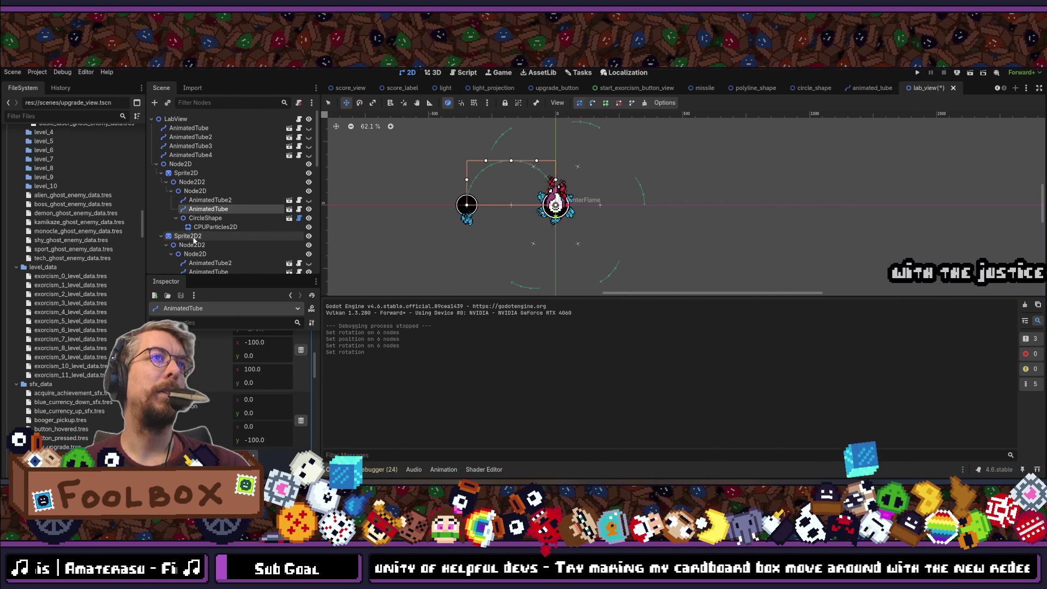
pyautogui.click(191, 183)
pyautogui.click(207, 200)
pyautogui.click(185, 191)
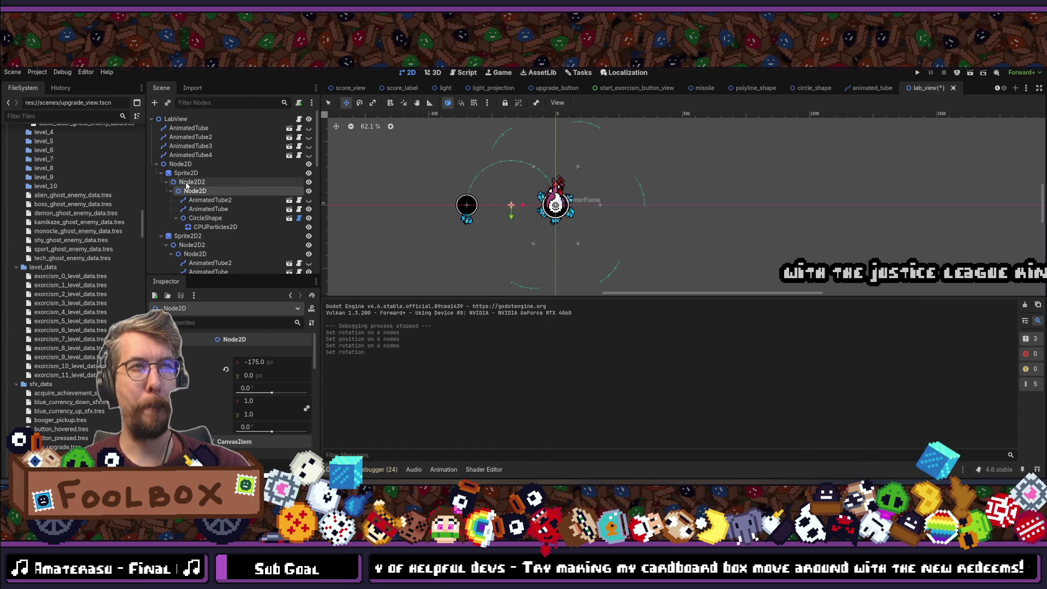
pyautogui.click(186, 183)
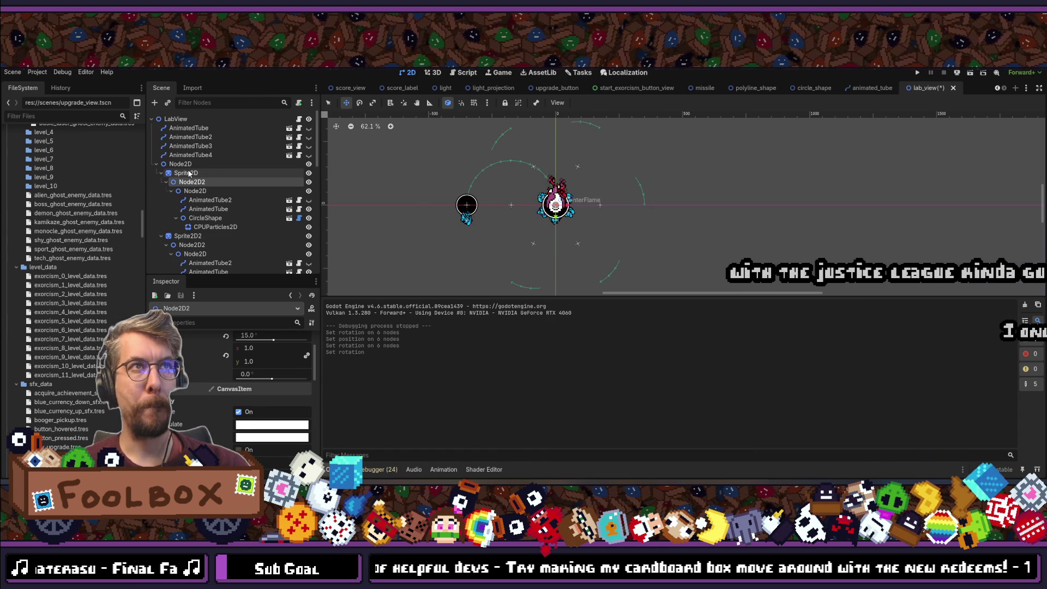
# Filter the Sprite2D's properties by 'rot' and revert its rotation to 0°.
pyautogui.click(188, 173)
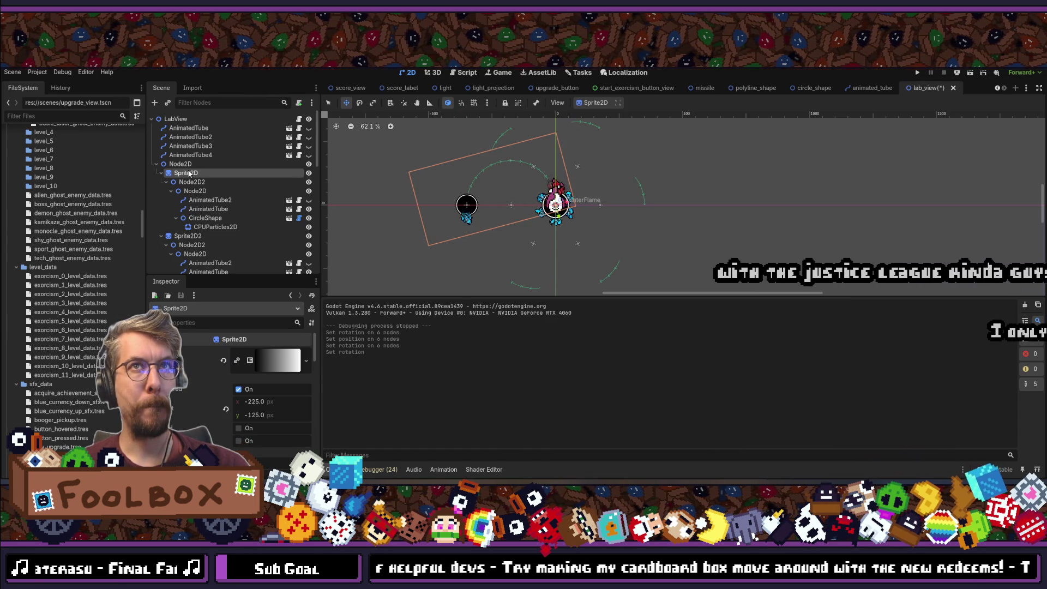
pyautogui.click(192, 322)
pyautogui.write('rot')
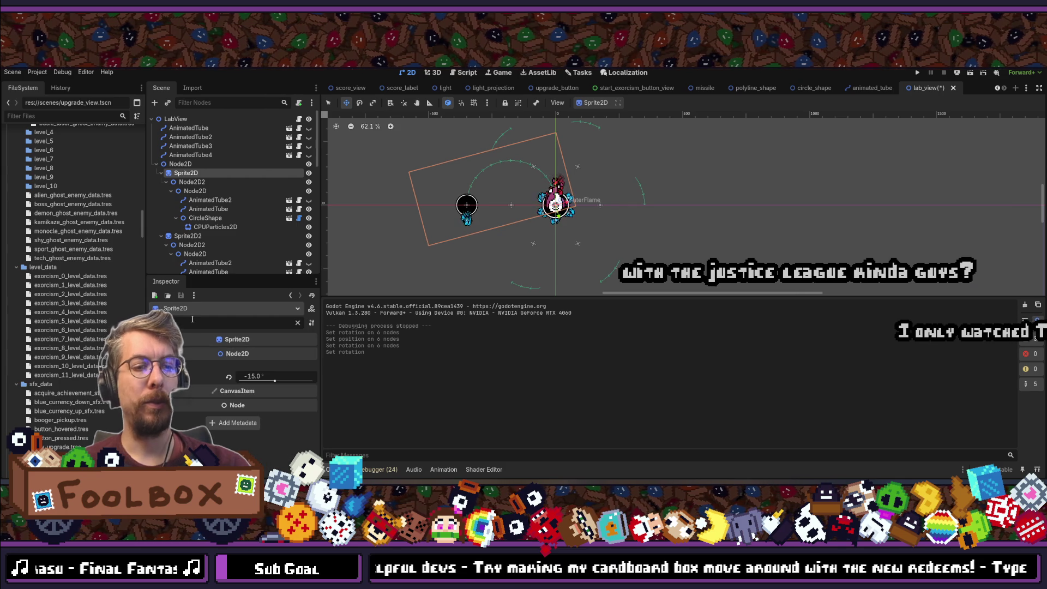
pyautogui.click(228, 377)
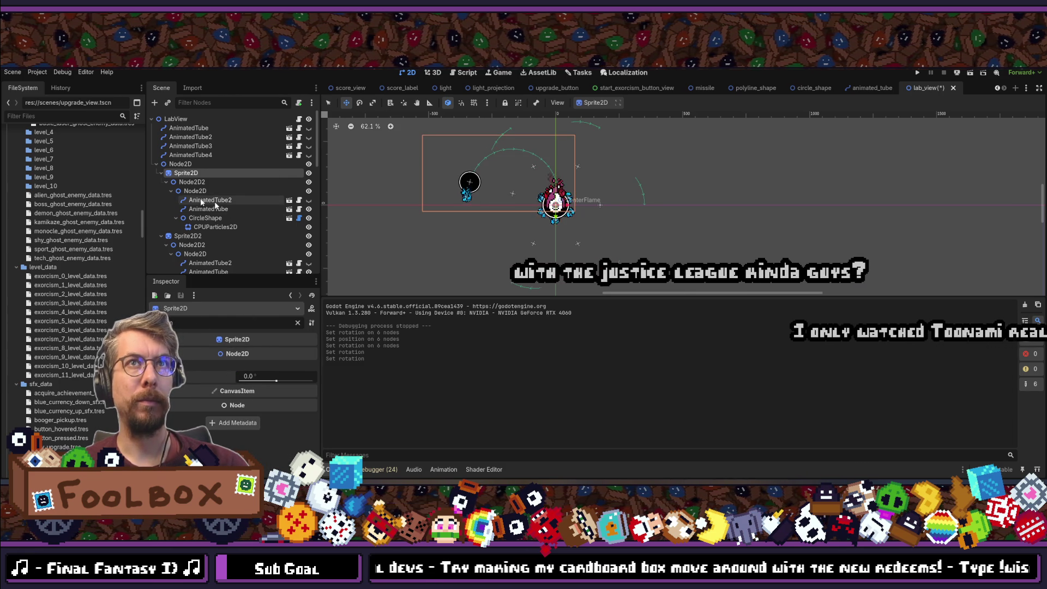
pyautogui.click(180, 200)
pyautogui.click(196, 191)
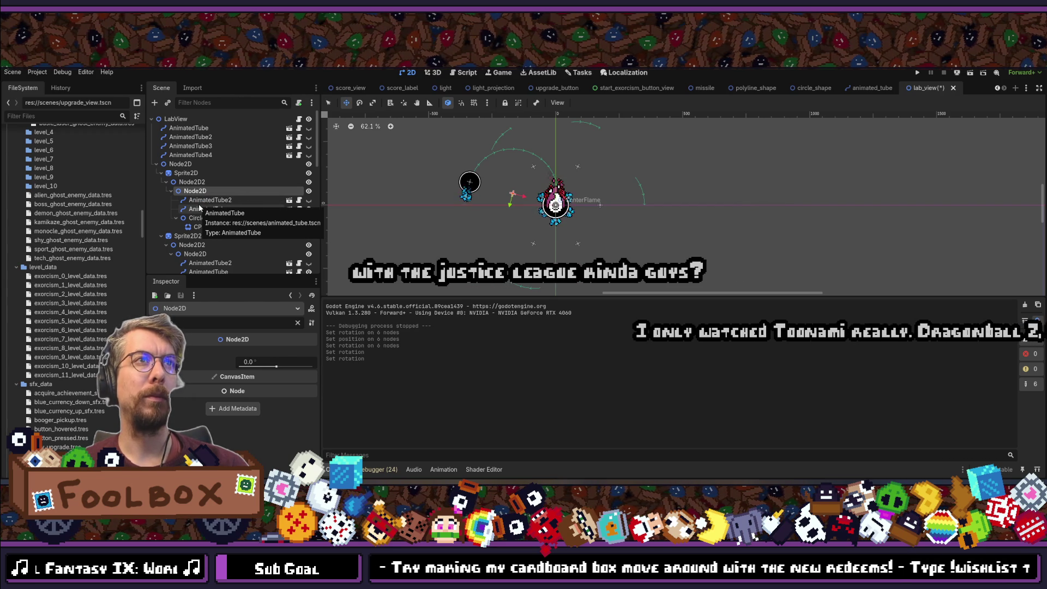
# Duplicate the Node2D group, then delete the extra CircleShape and the redundant tube nodes.
pyautogui.hotkey('ctrl', 'd')
pyautogui.click(201, 219)
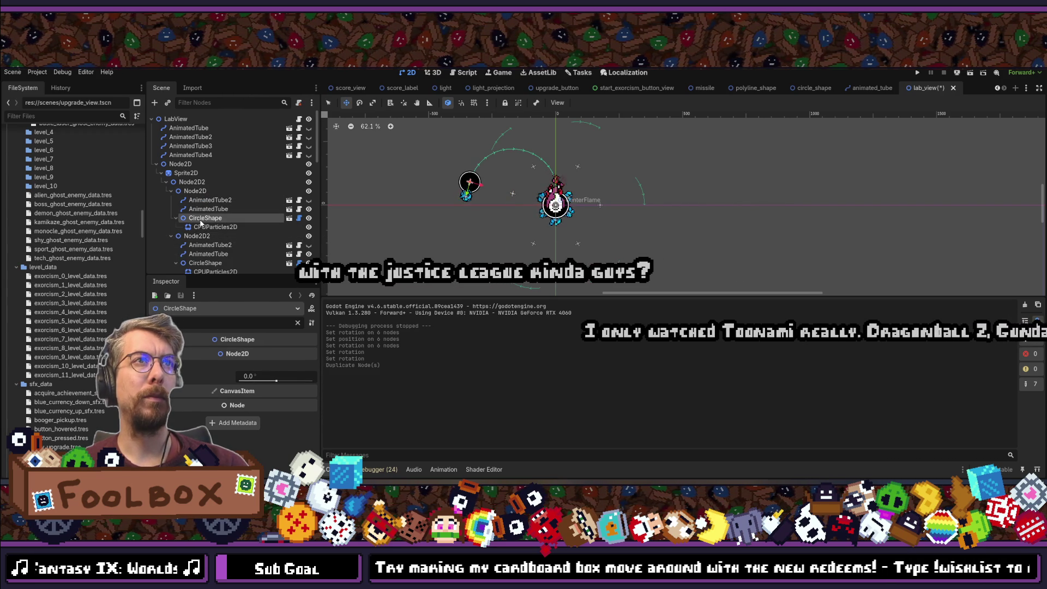
pyautogui.press('Delete')
pyautogui.press('Return')
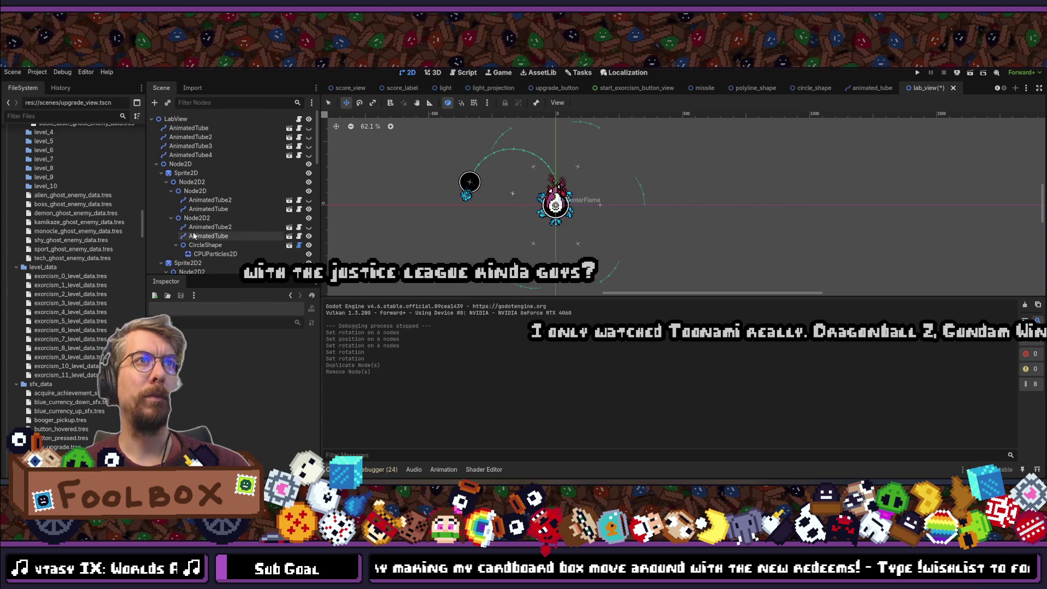
pyautogui.click(207, 227)
pyautogui.keyDown('shift'); pyautogui.click(200, 237); pyautogui.keyUp('shift')
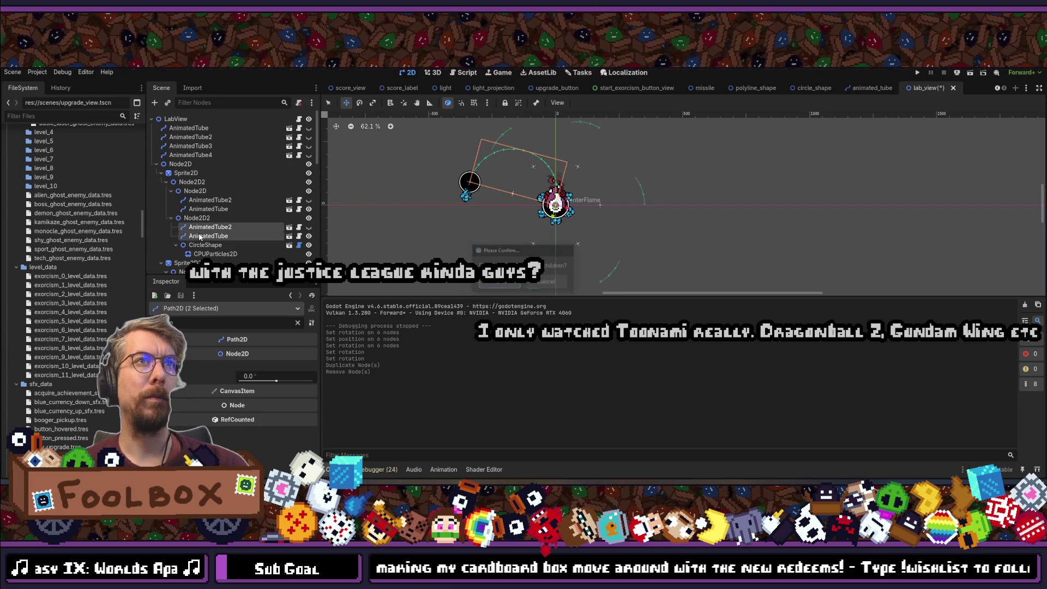
pyautogui.press('Return')
pyautogui.click(205, 200)
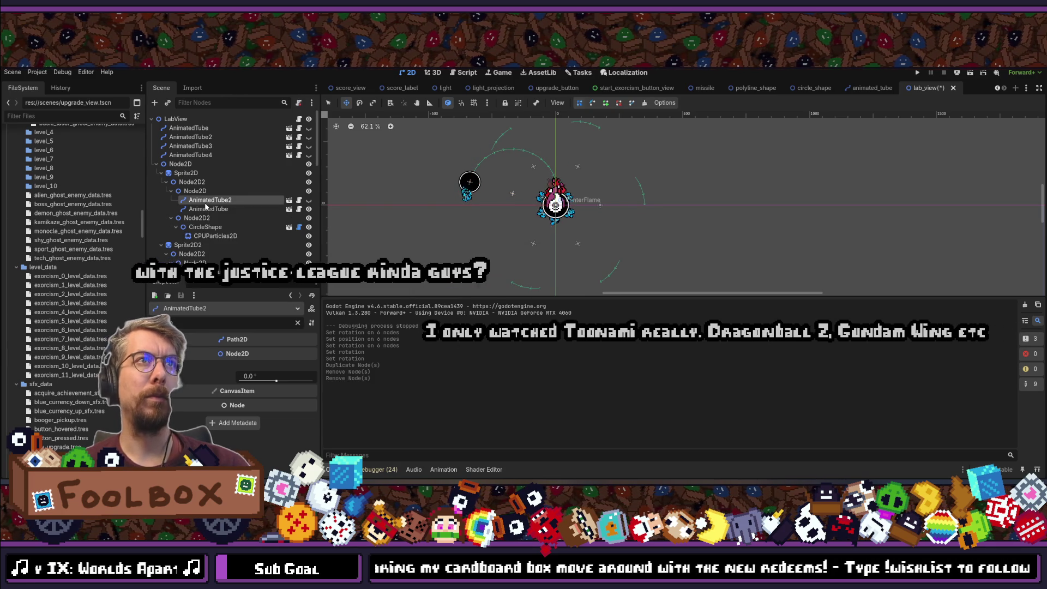
pyautogui.press('Delete')
# Move Node2D directly under Sprite2D and delete the leftover empty Node2D2.
pyautogui.click(195, 192)
pyautogui.click(187, 185)
pyautogui.click(193, 192)
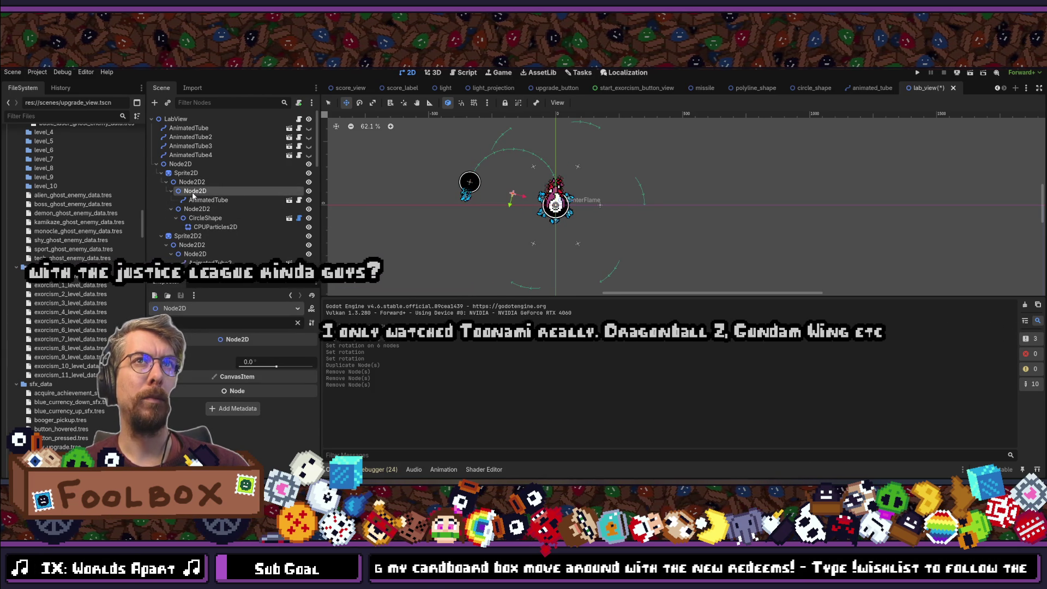
pyautogui.click(187, 184)
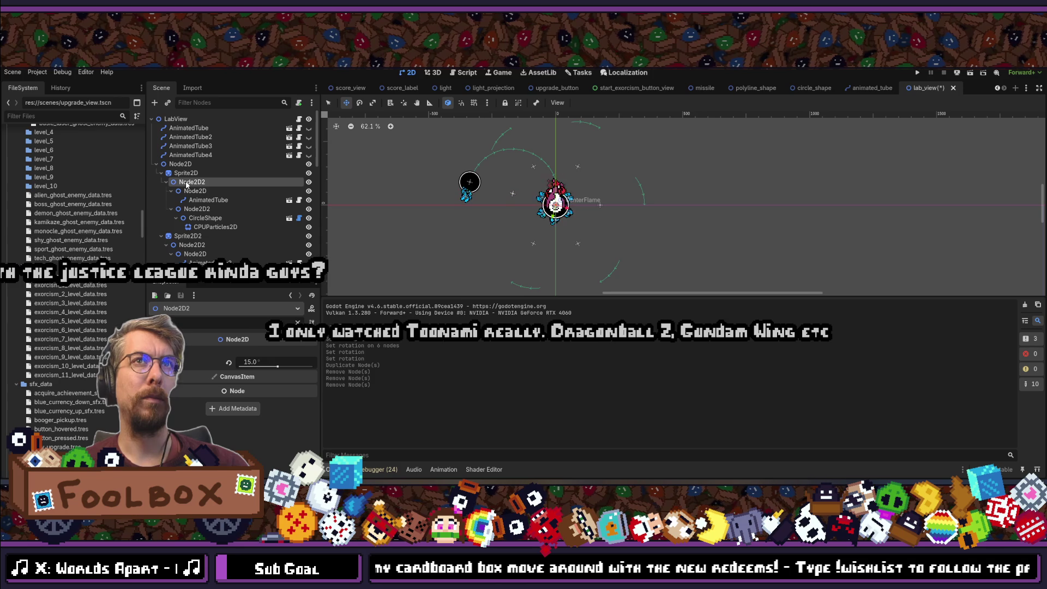
pyautogui.click(186, 173)
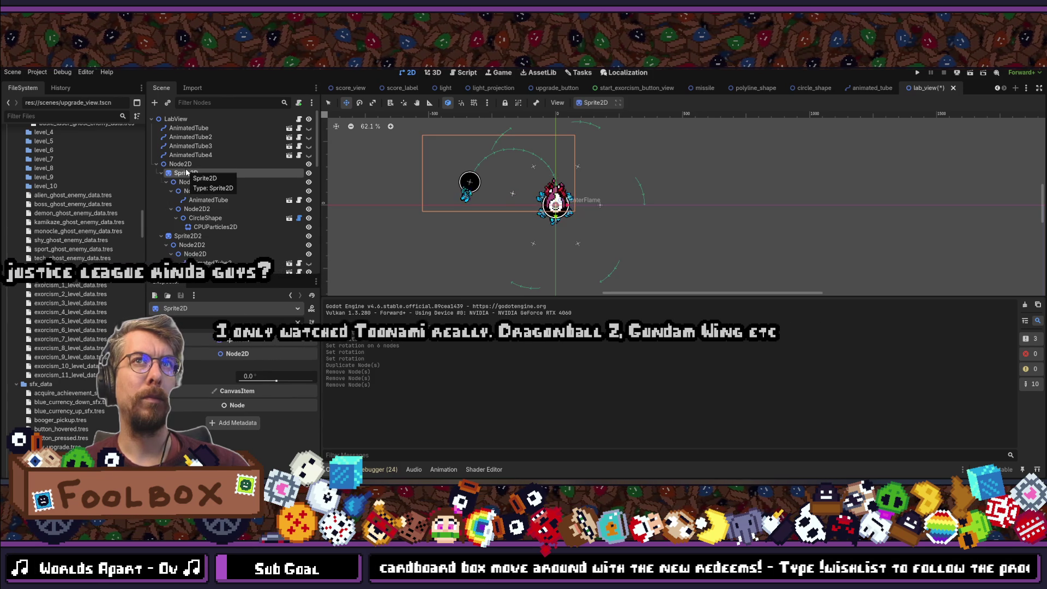
pyautogui.moveTo(197, 191)
pyautogui.mouseDown()
pyautogui.moveTo(191, 178)
pyautogui.moveTo(199, 200)
pyautogui.mouseUp()
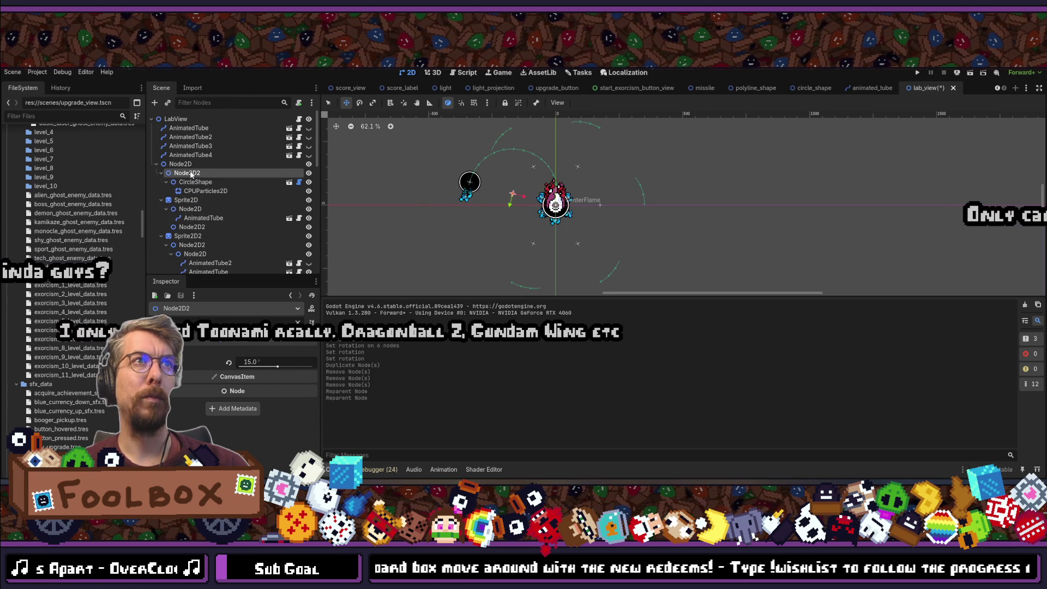
pyautogui.click(197, 226)
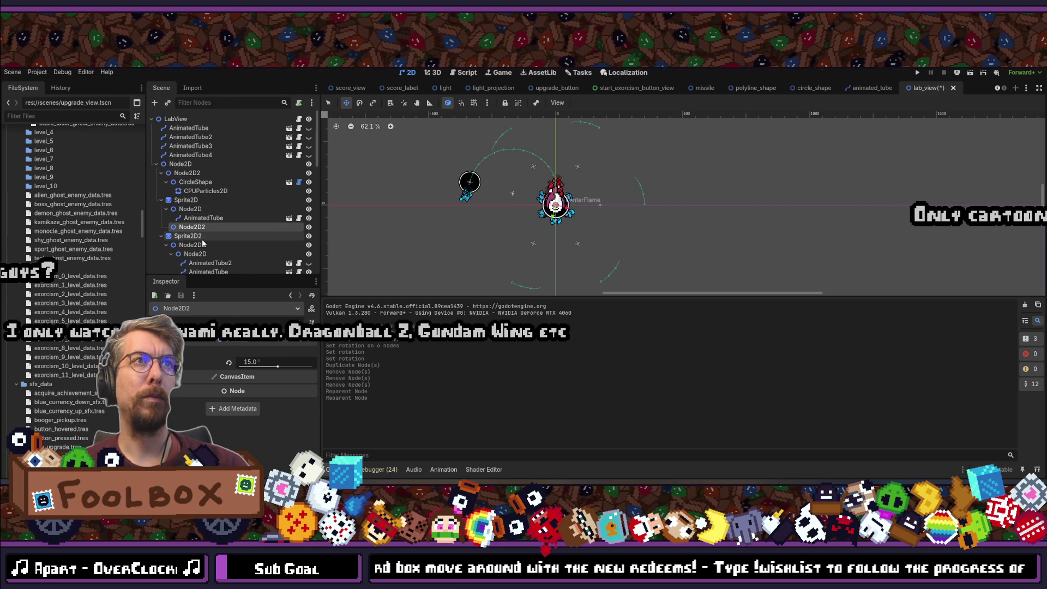
pyautogui.press('Delete')
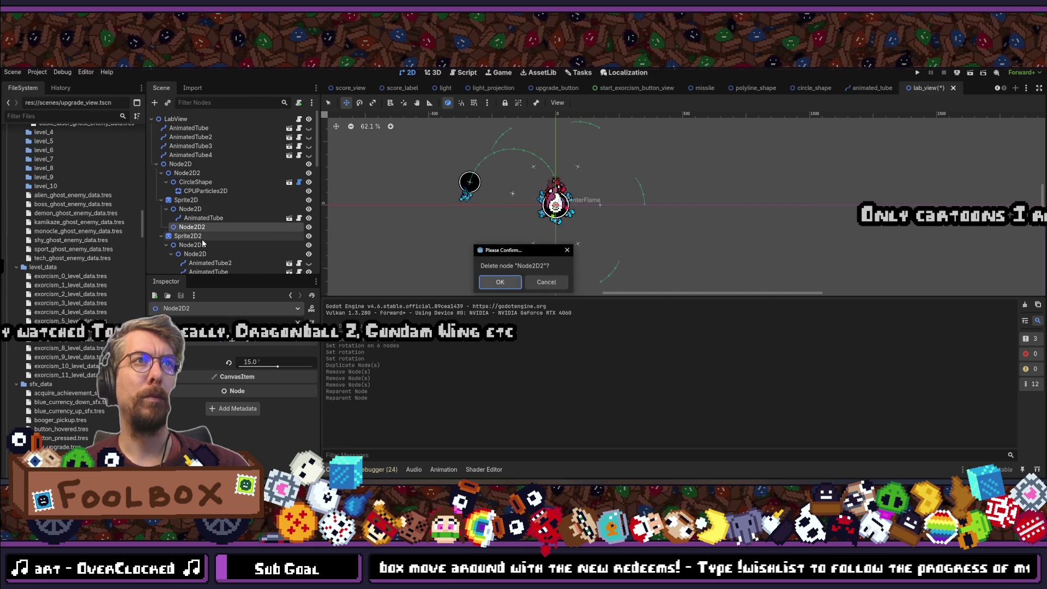
pyautogui.press('Return')
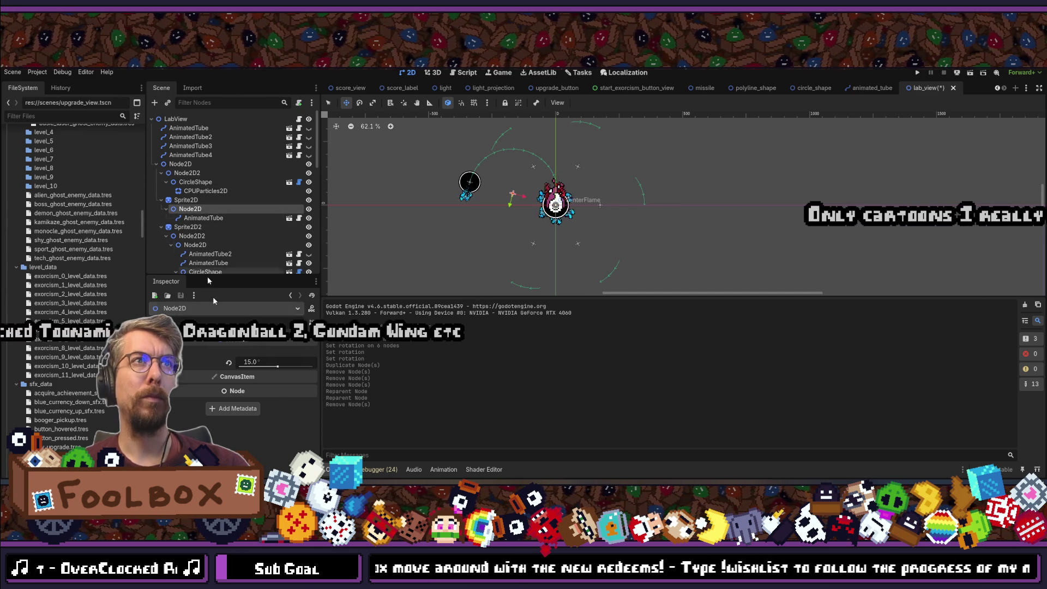
# Reset Node2D's rotation to 0° and set its position x to -175.
pyautogui.click(229, 362)
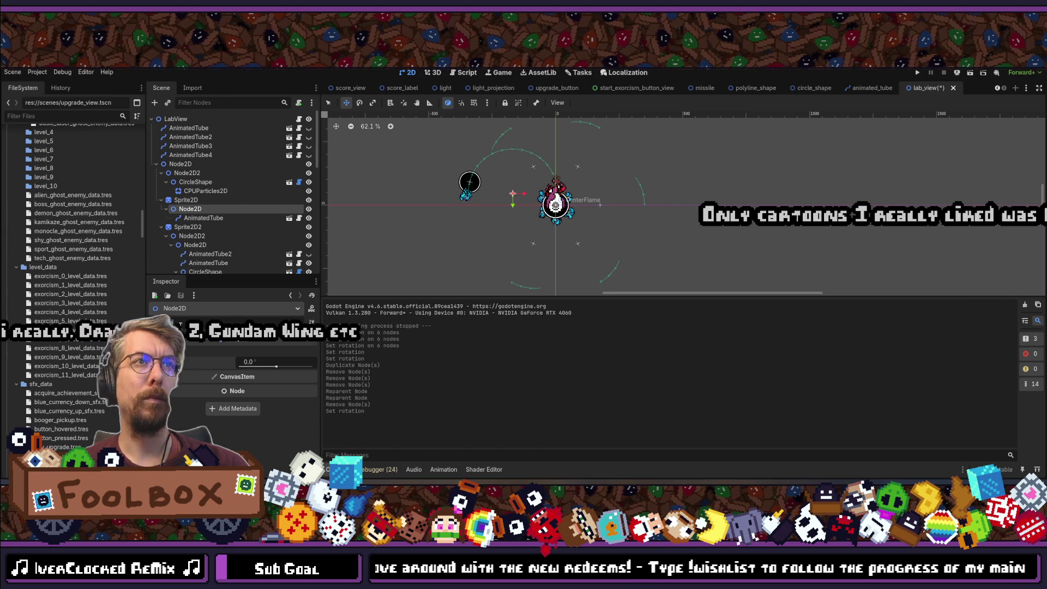
pyautogui.scroll(1, 284, 401)
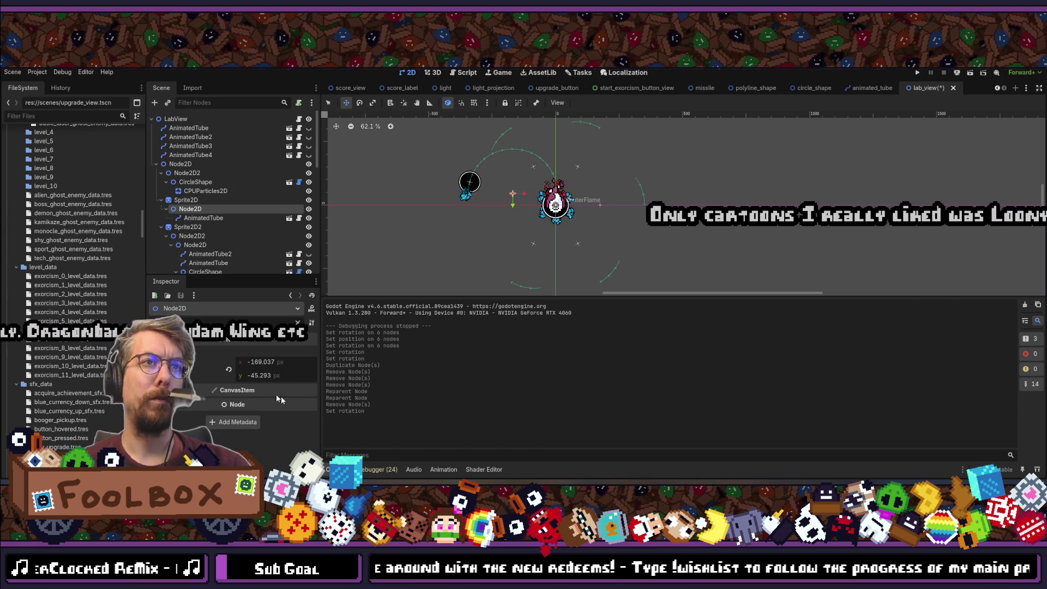
pyautogui.click(228, 370)
pyautogui.write('-175')
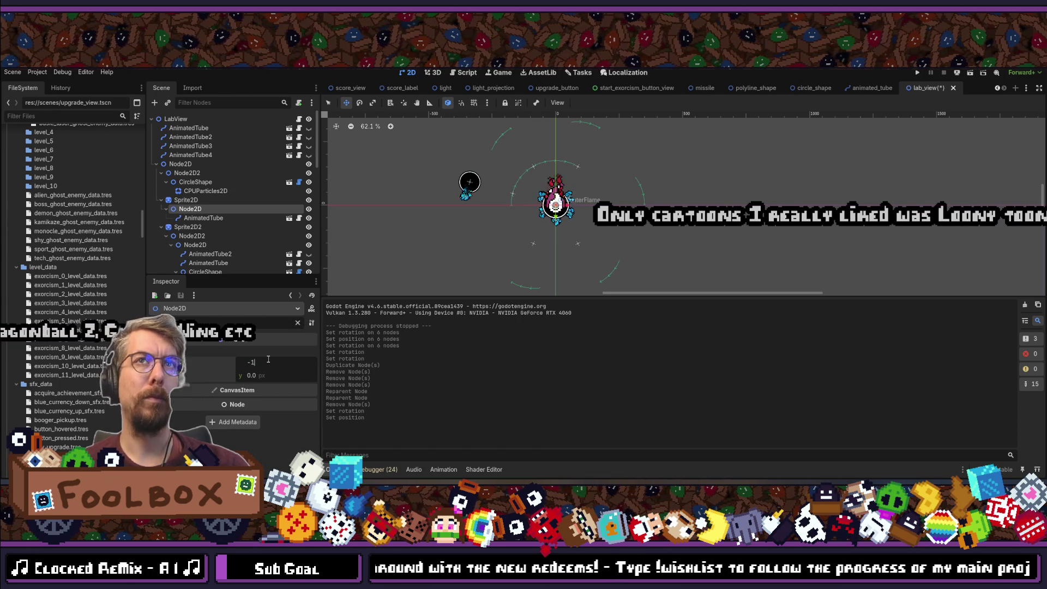
pyautogui.press('Return')
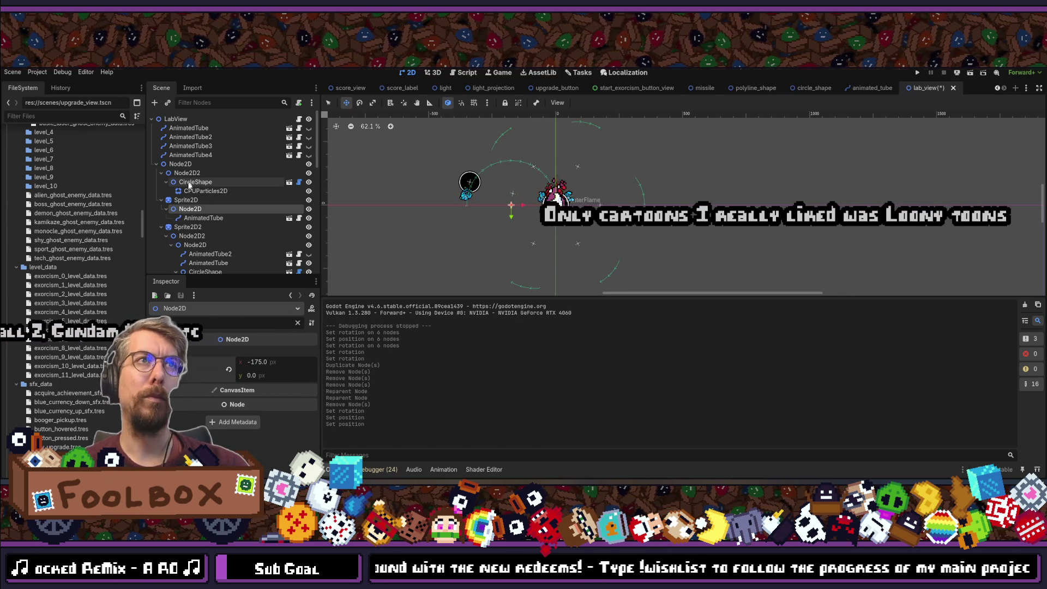
pyautogui.click(191, 183)
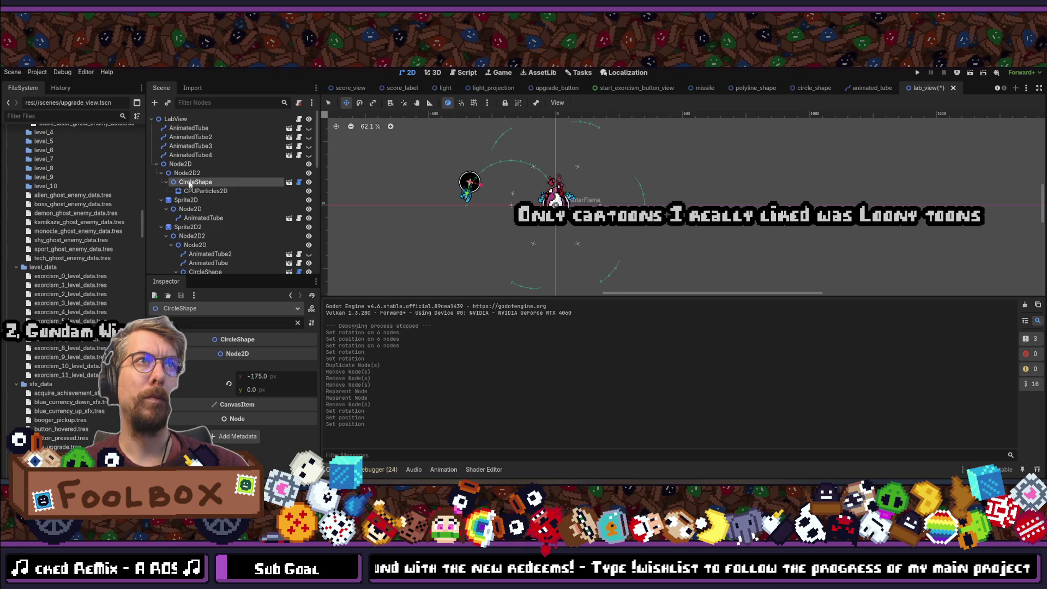
pyautogui.click(188, 173)
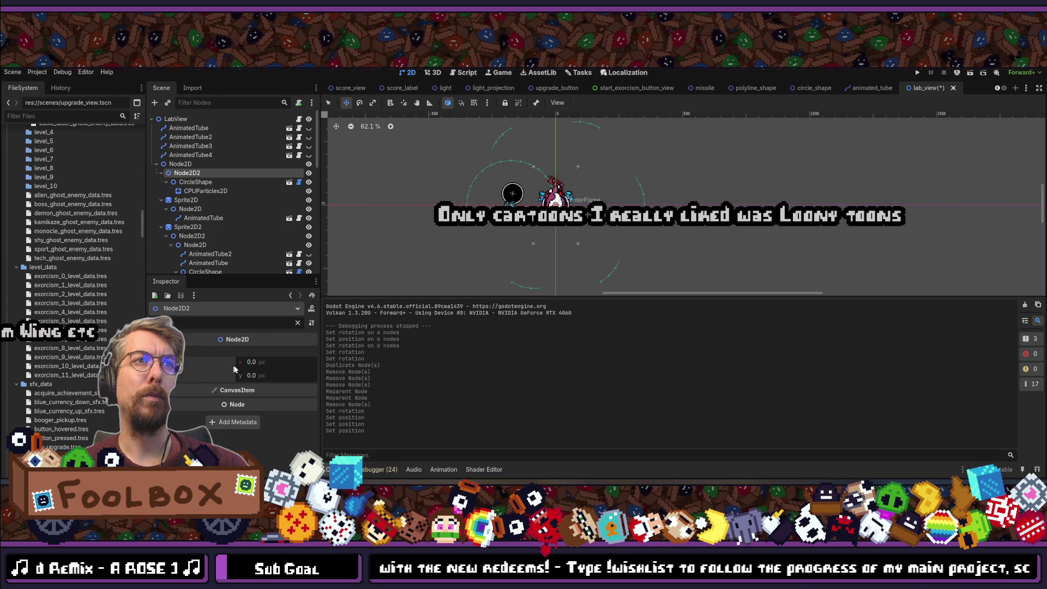
pyautogui.write('175')
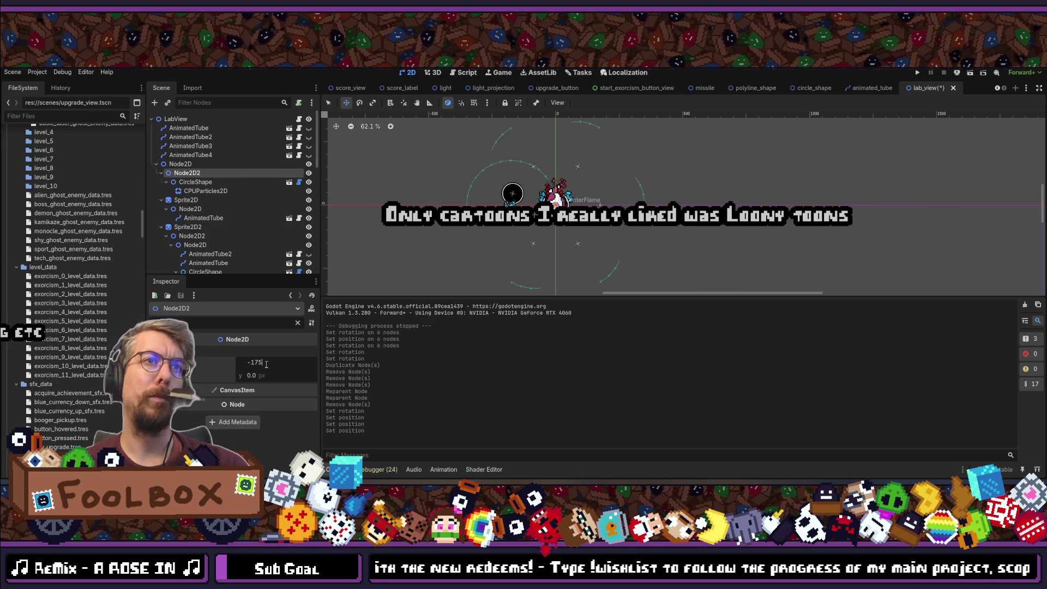
pyautogui.press('Return')
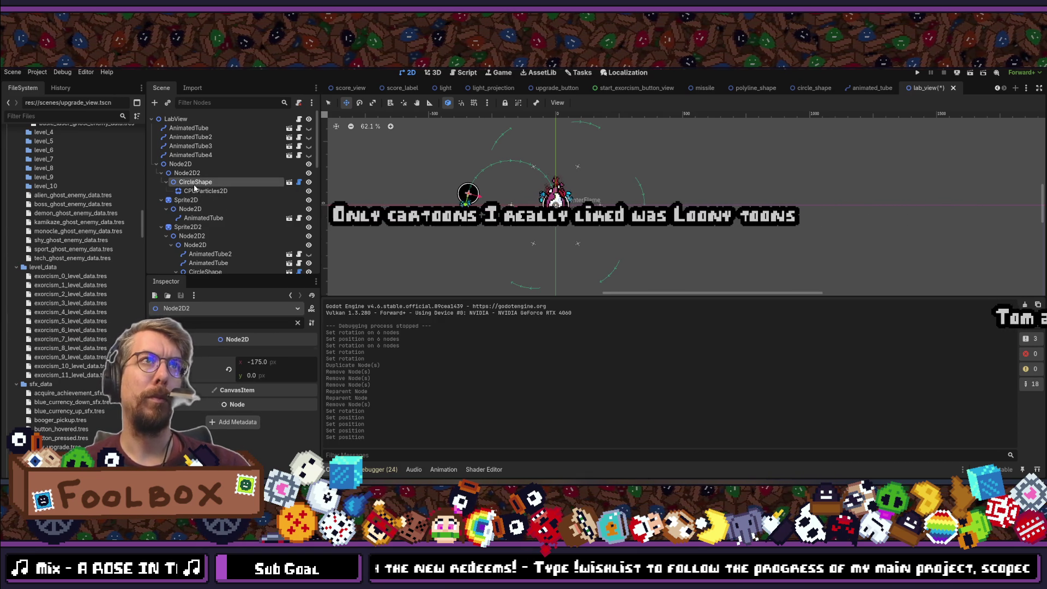
pyautogui.click(194, 183)
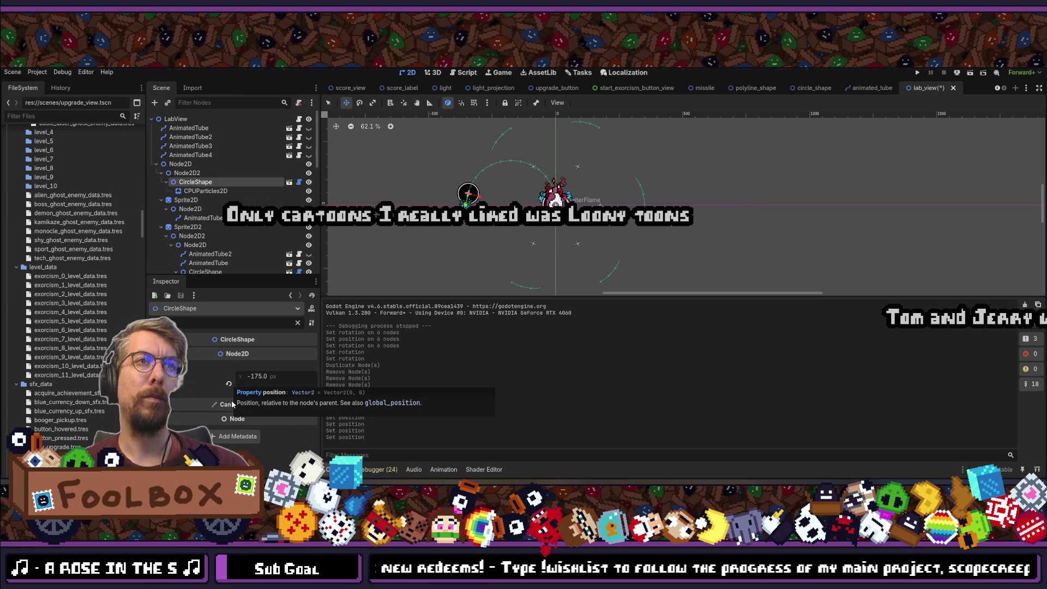
pyautogui.click(187, 173)
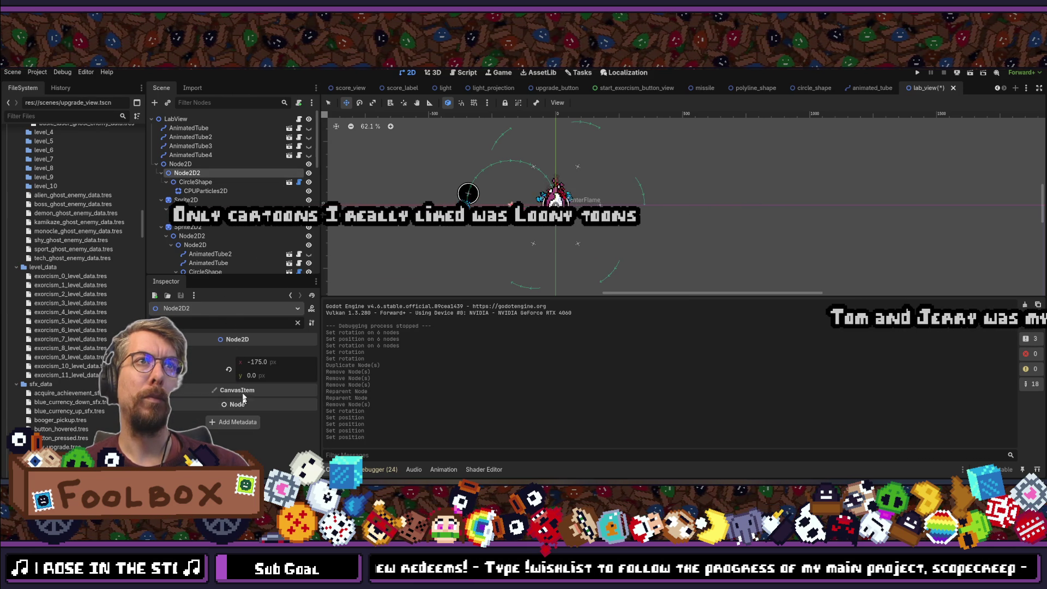
pyautogui.doubleClick(208, 323)
pyautogui.write('rotation')
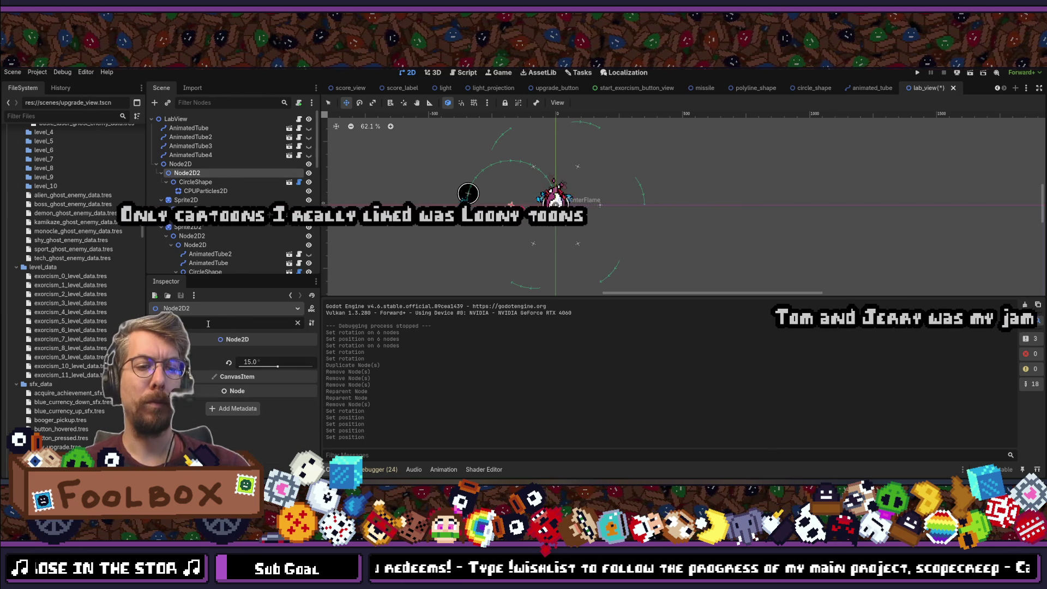
pyautogui.click(229, 363)
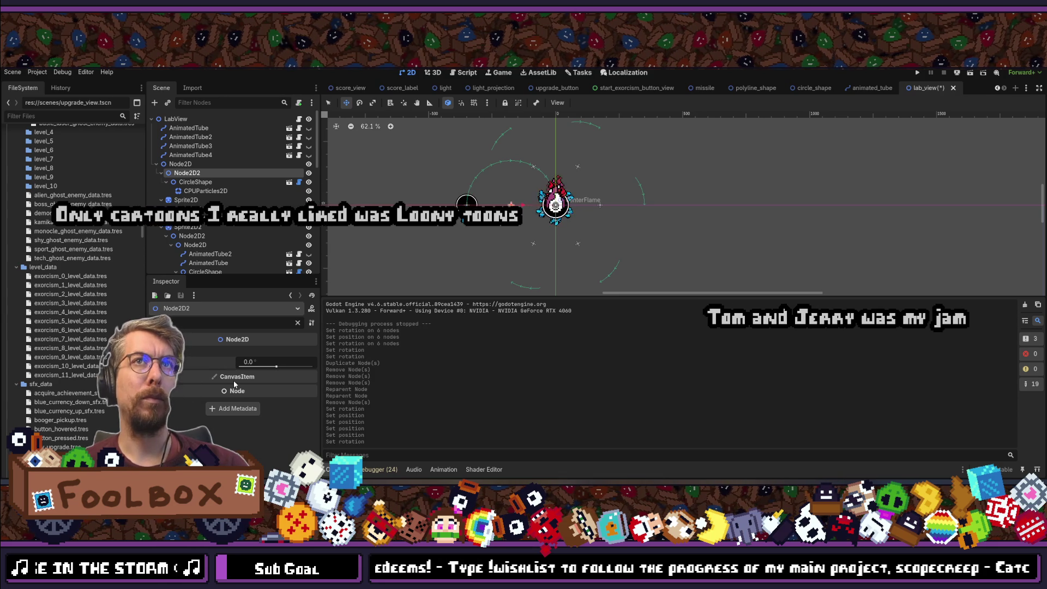
pyautogui.click(167, 182)
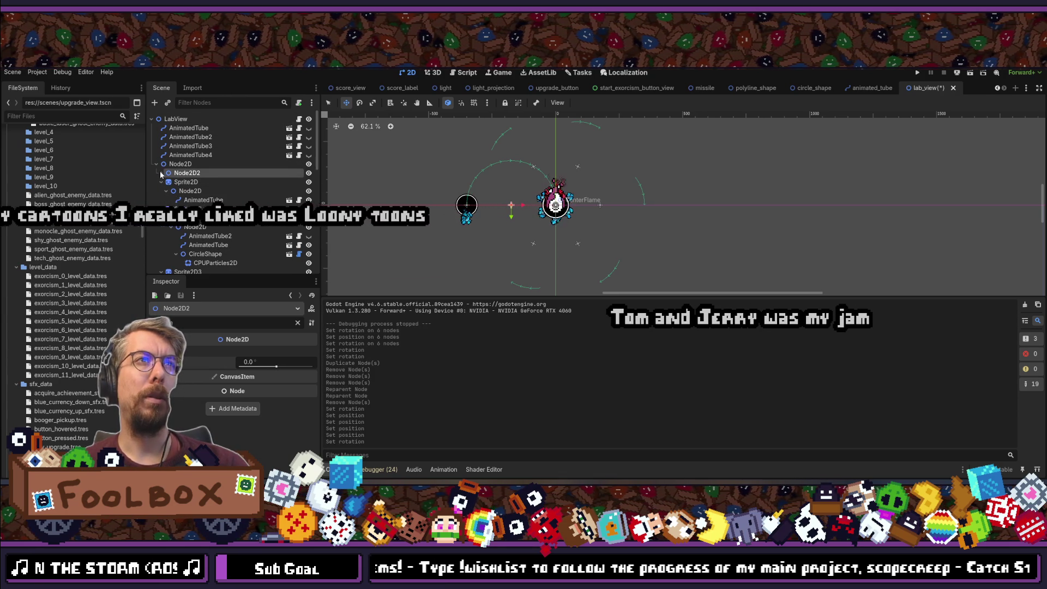
pyautogui.click(161, 173)
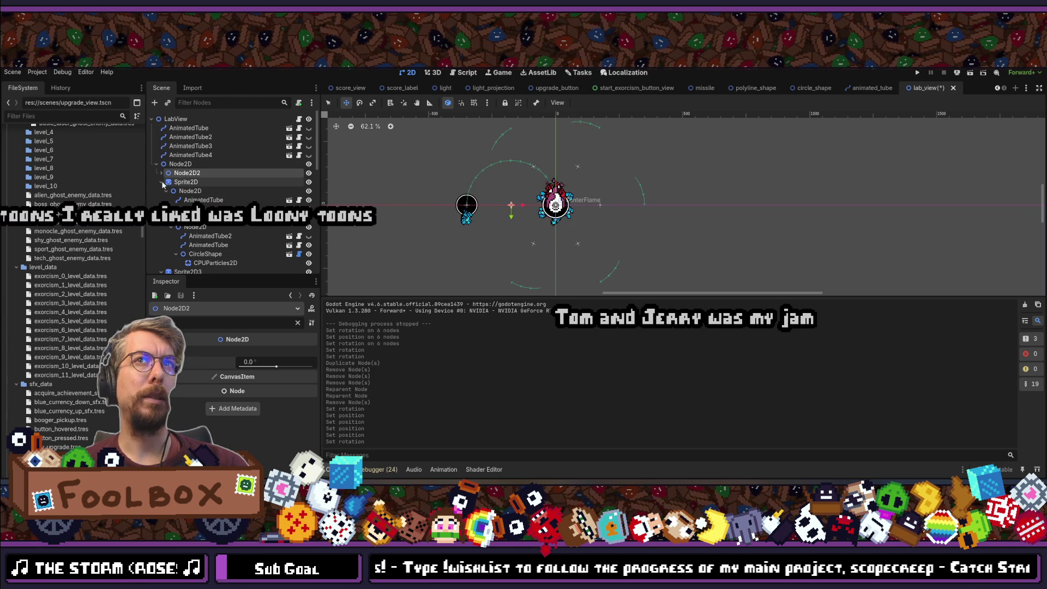
pyautogui.click(162, 186)
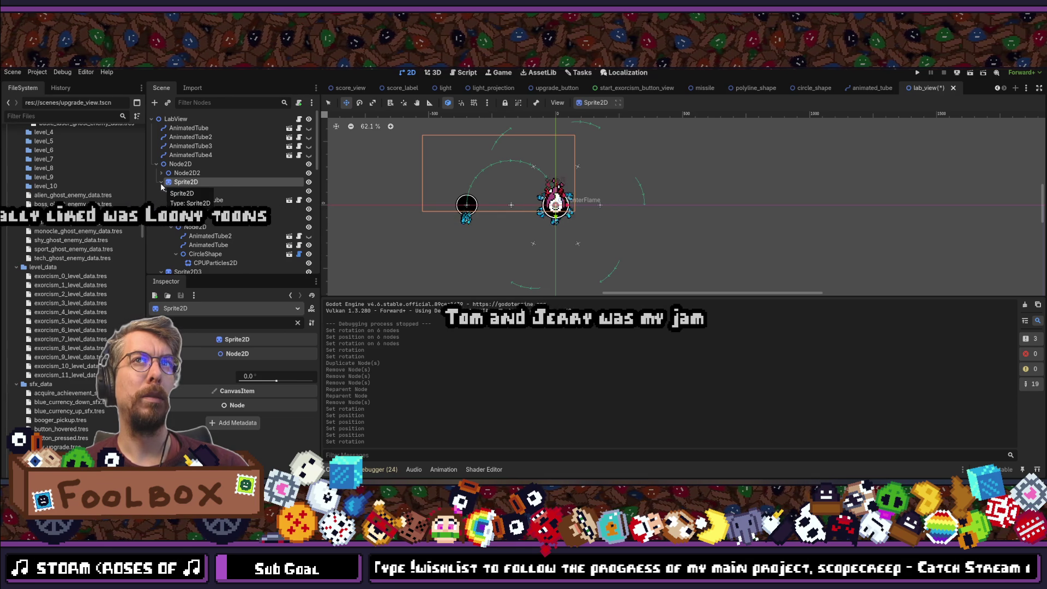
# Change the first tube Sprite2D's offset y from -125 to -150.
pyautogui.click(162, 182)
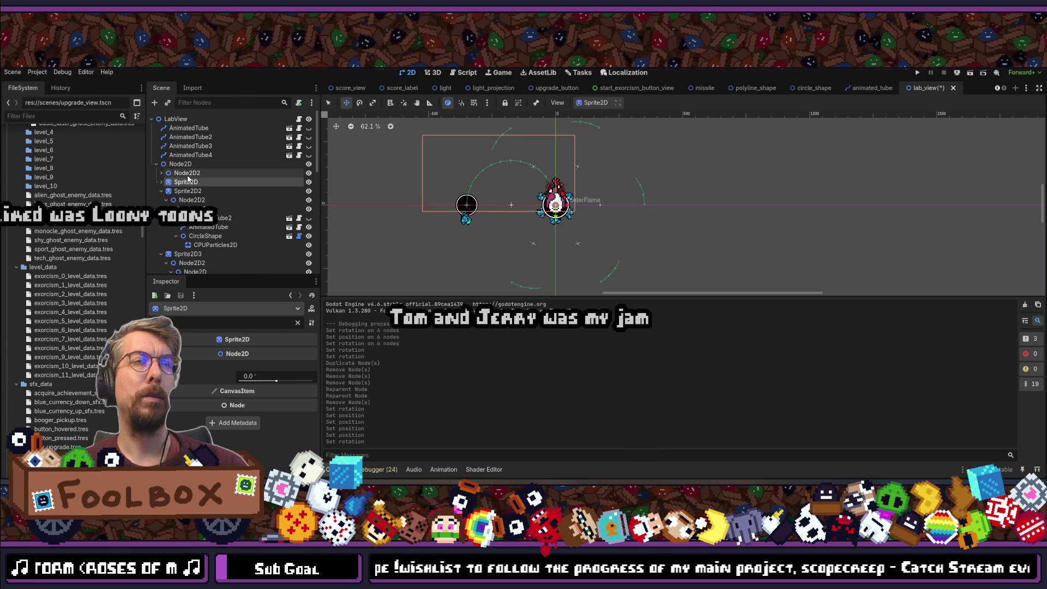
pyautogui.click(185, 191)
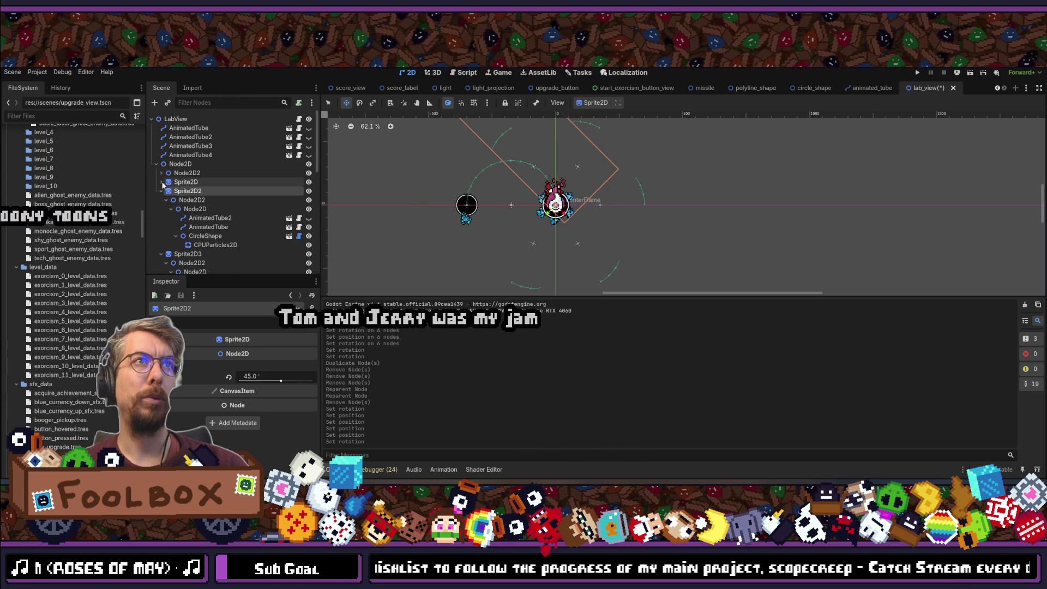
pyautogui.click(161, 182)
pyautogui.click(185, 182)
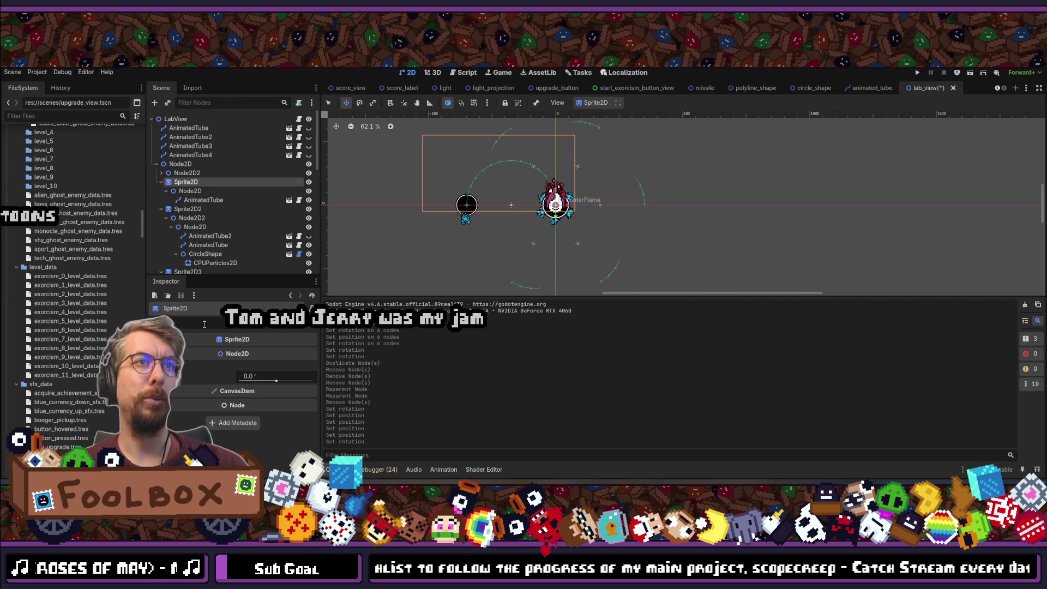
pyautogui.click(234, 339)
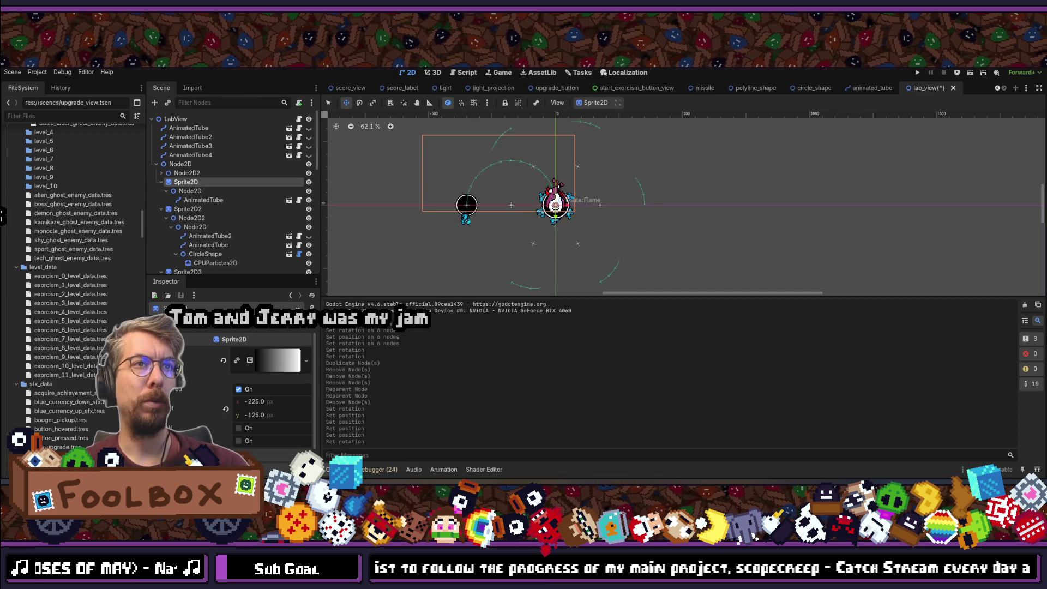
pyautogui.click(291, 418)
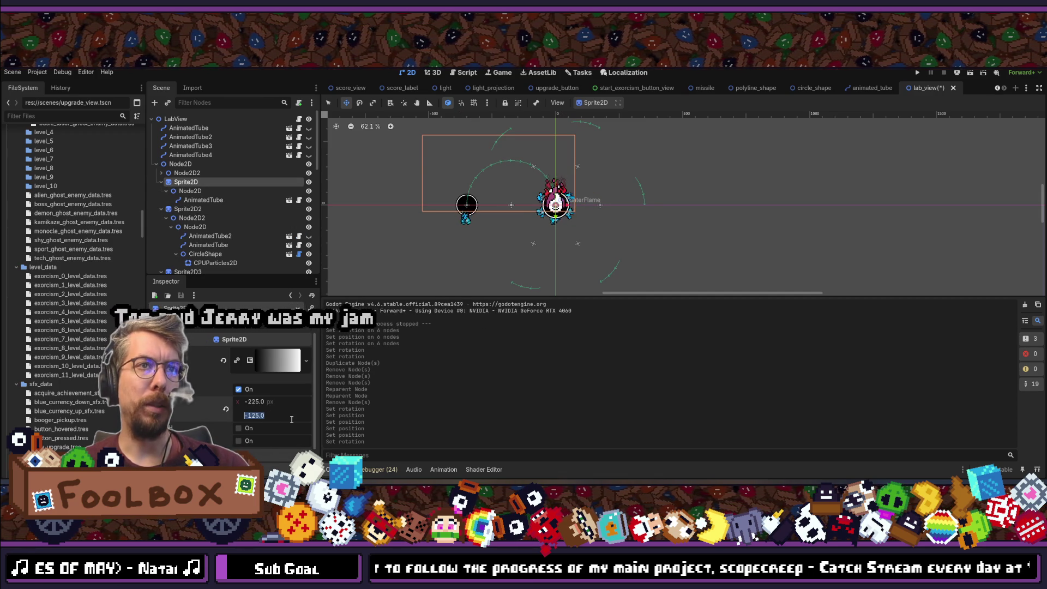
pyautogui.write('-150')
pyautogui.press('Return')
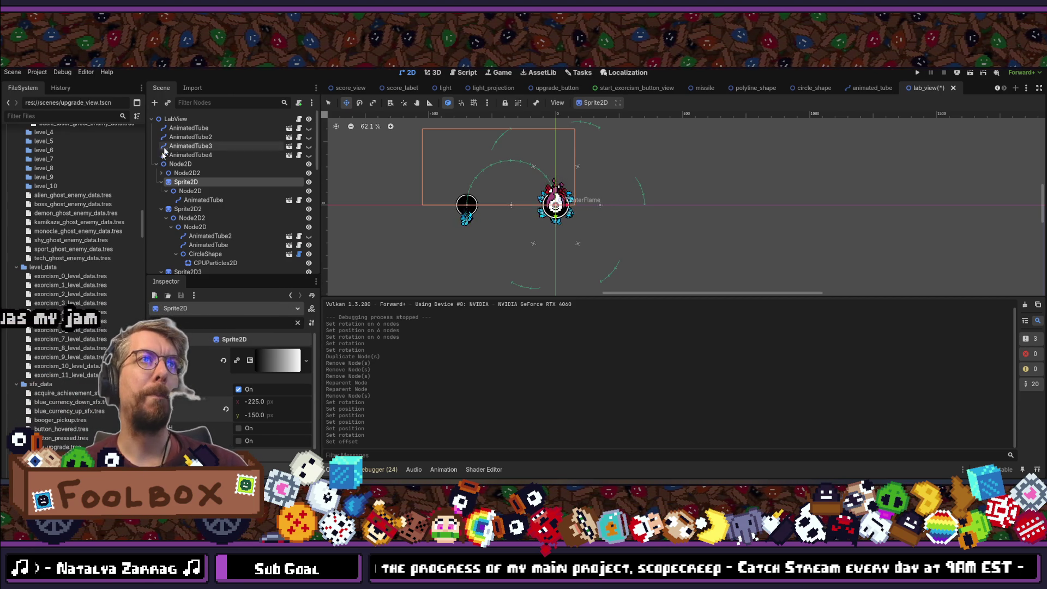
pyautogui.click(161, 173)
# Create an empty Node2D and place it as the top Node2D's first child.
pyautogui.click(173, 163)
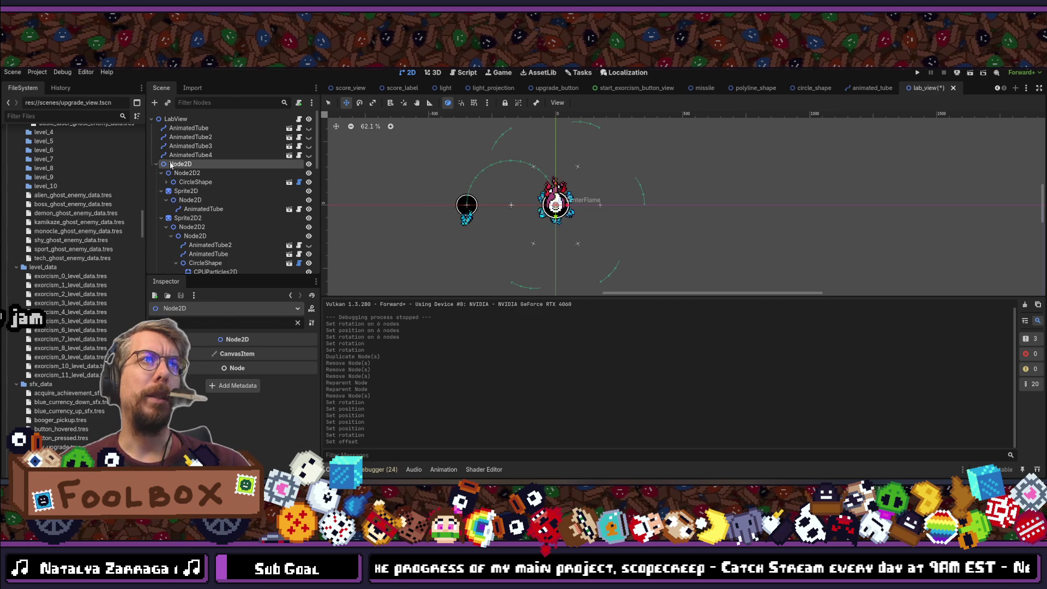
pyautogui.rightClick(177, 164)
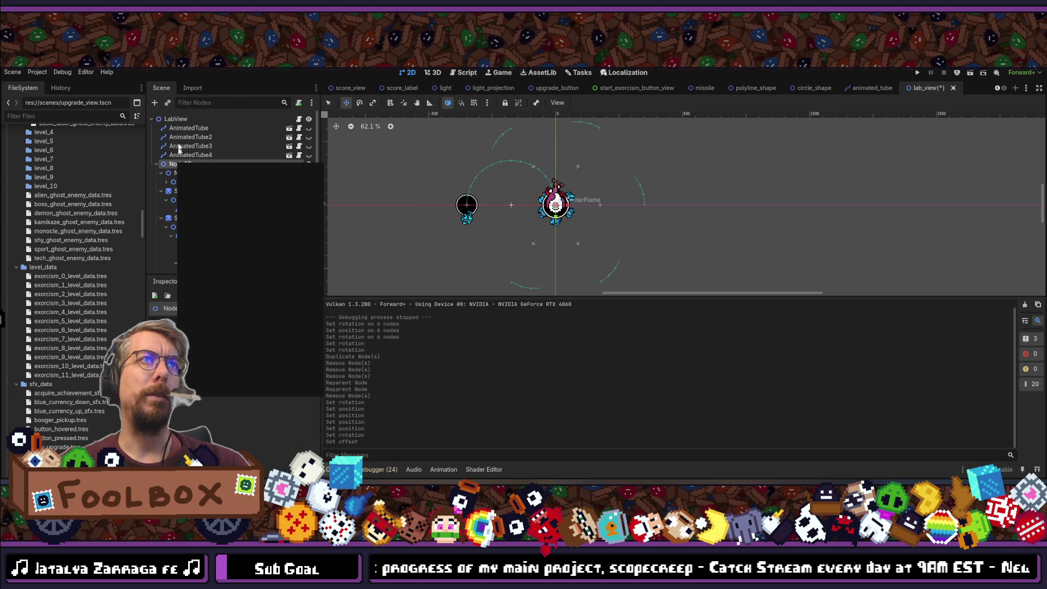
pyautogui.click(155, 106)
pyautogui.click(156, 105)
pyautogui.write('node')
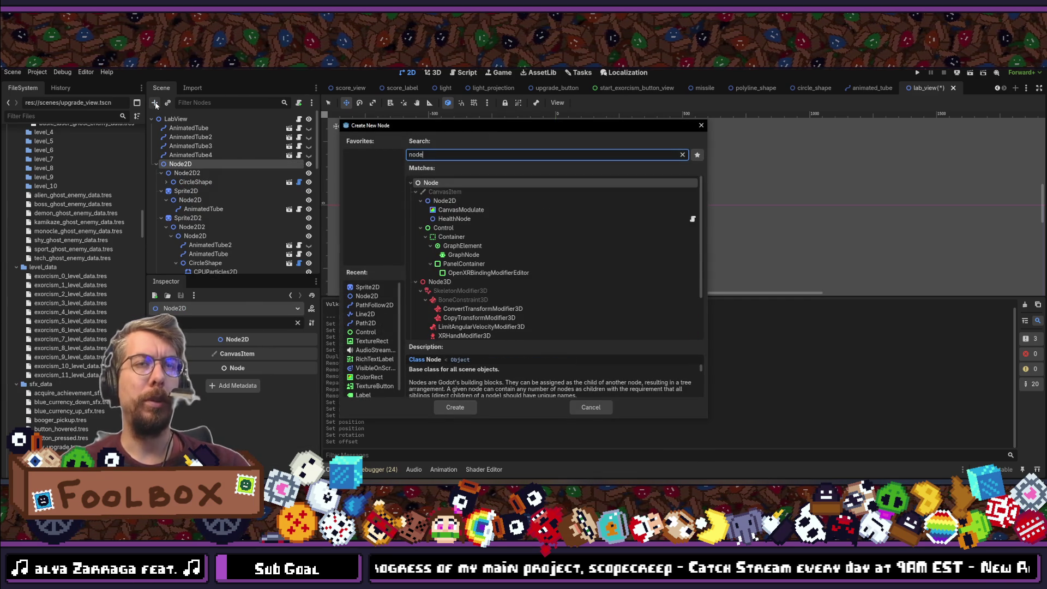
pyautogui.press('Down')
pyautogui.press('Down')
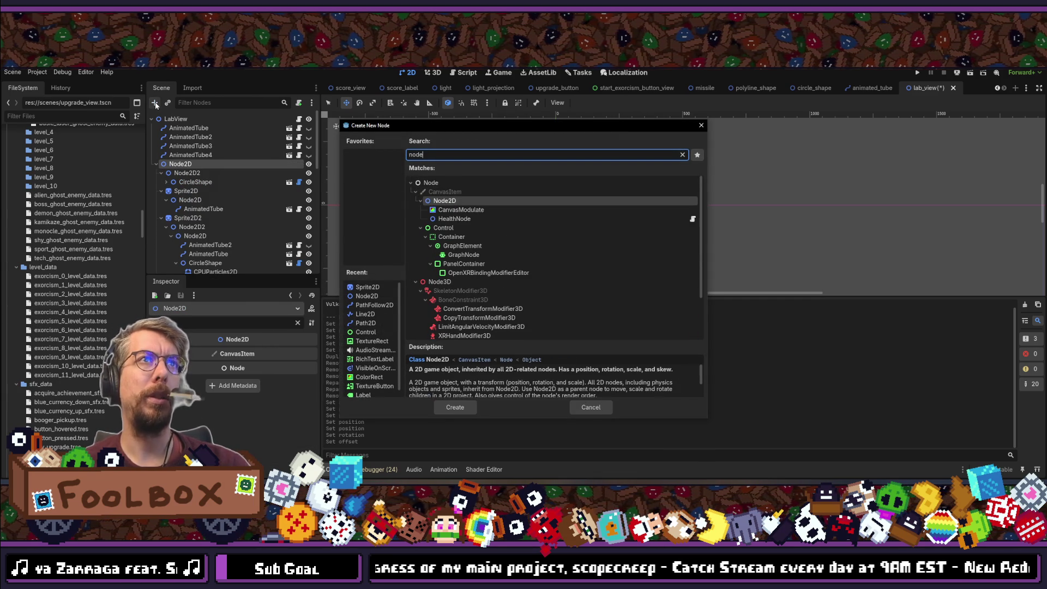
pyautogui.press('Return')
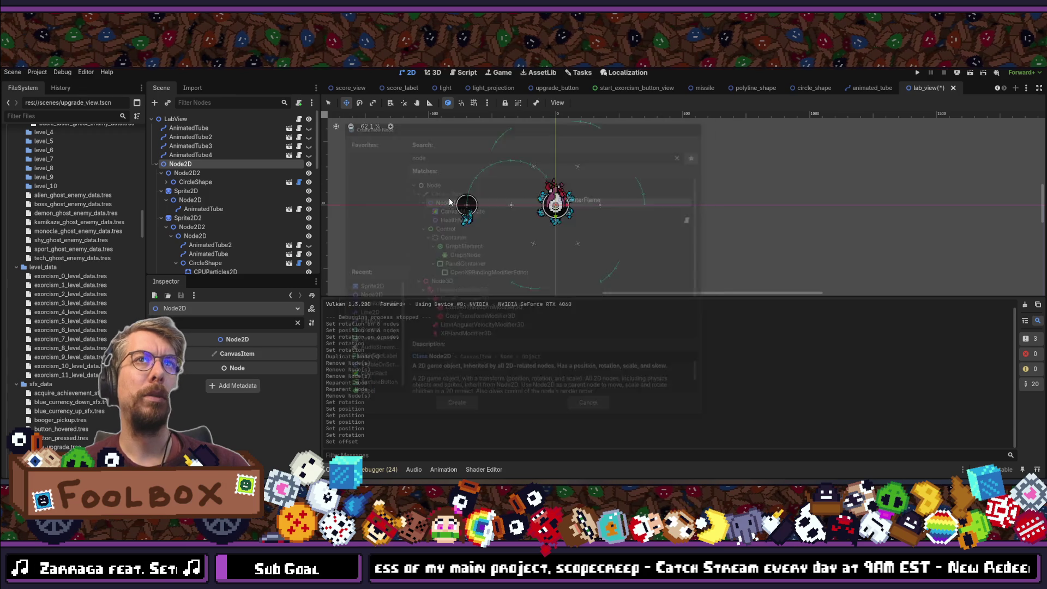
pyautogui.moveTo(184, 266); pyautogui.dragTo(197, 103)
pyautogui.moveTo(191, 170); pyautogui.dragTo(198, 168)
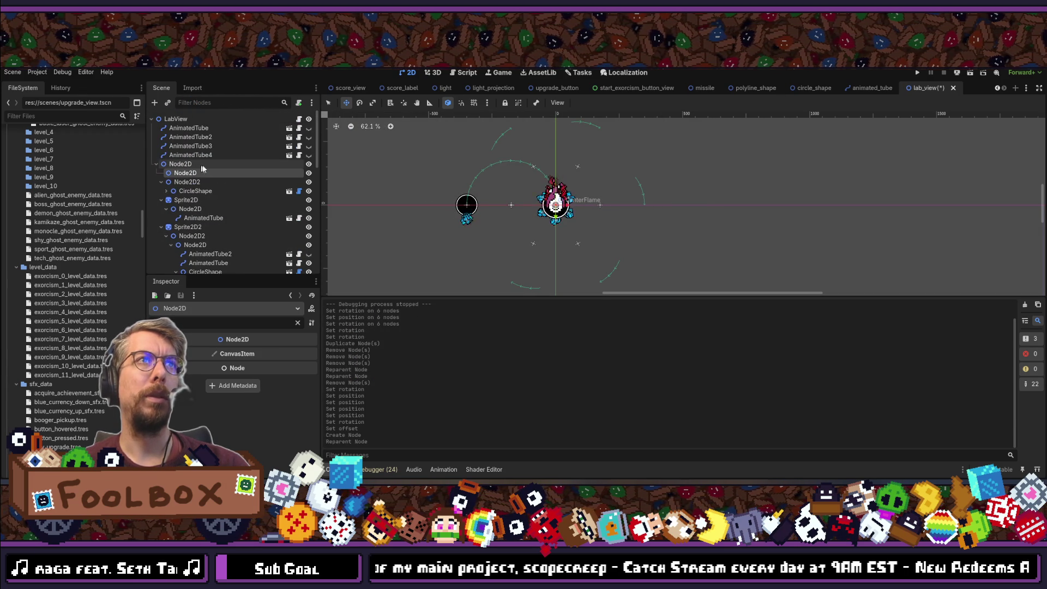
pyautogui.click(188, 182)
# Nest Node2D2, the circle and the Sprite2D tube under the new Node2D.
pyautogui.keyDown('shift'); pyautogui.click(186, 200); pyautogui.keyUp('shift')
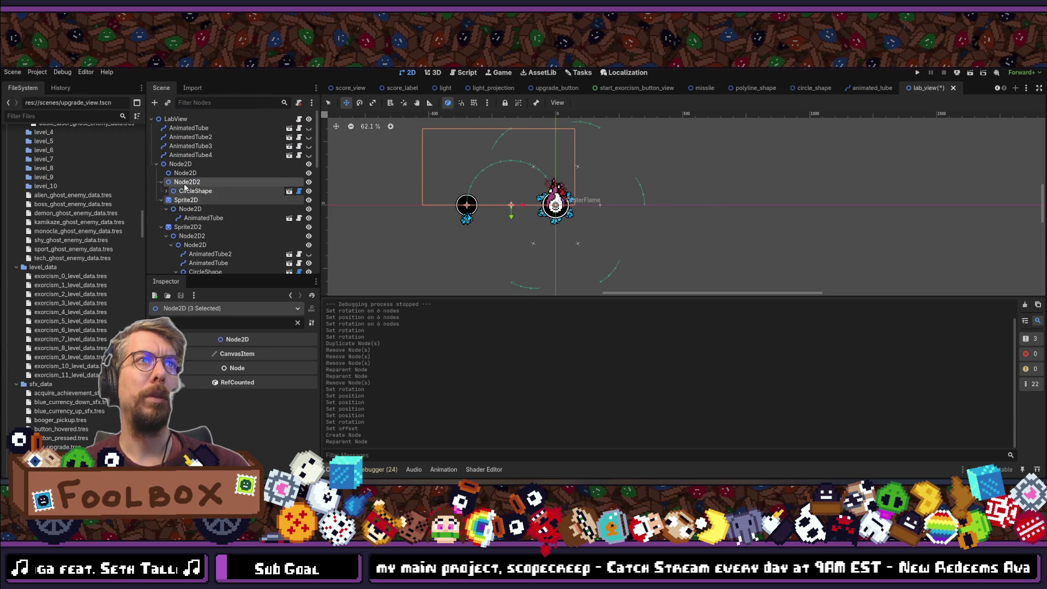
pyautogui.moveTo(189, 176); pyautogui.dragTo(188, 176)
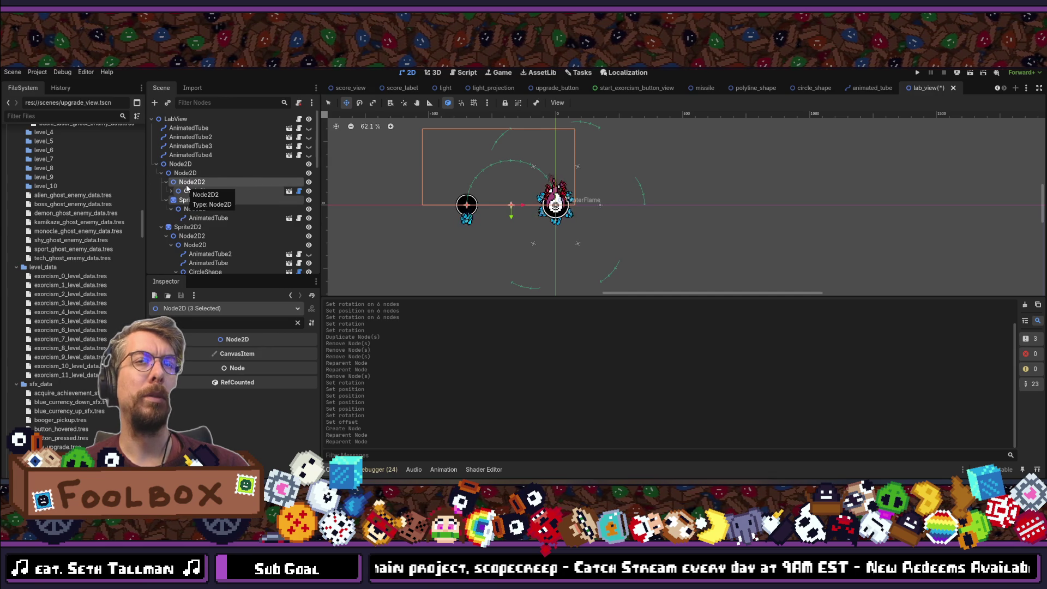
pyautogui.click(187, 186)
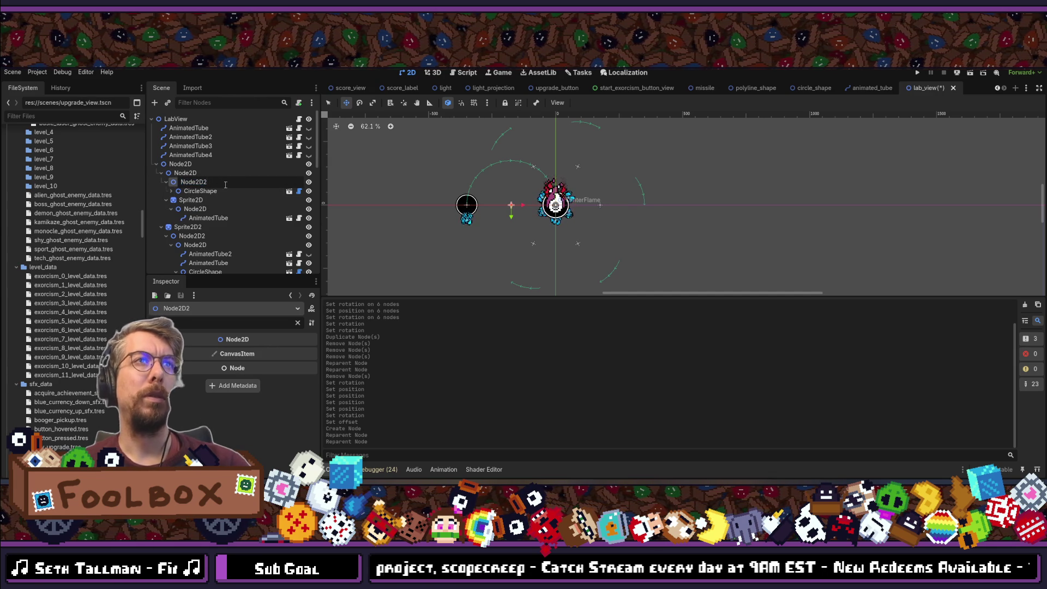
pyautogui.click(185, 201)
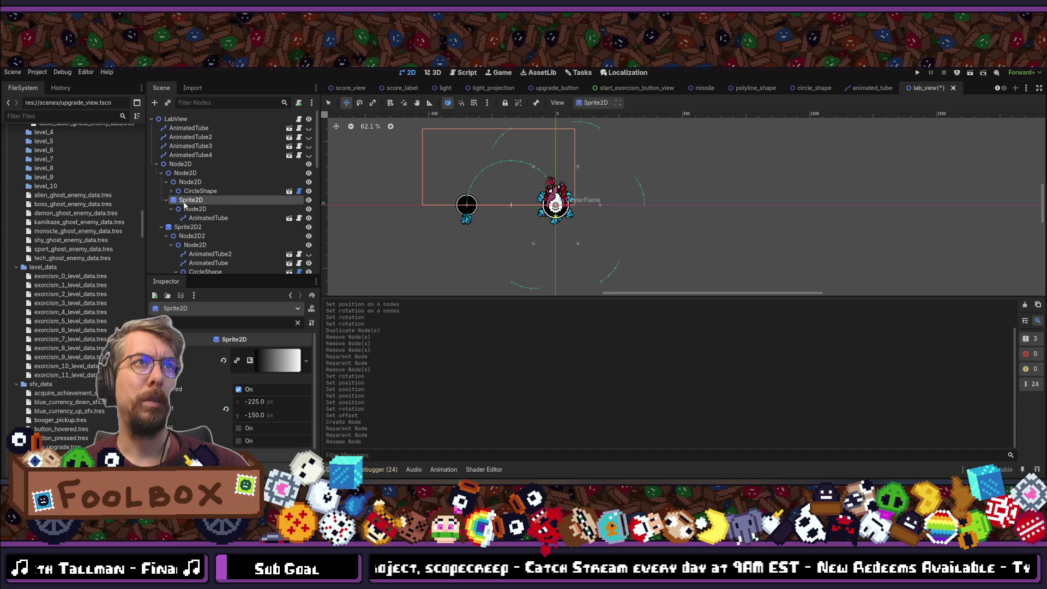
pyautogui.moveTo(197, 214)
pyautogui.mouseDown()
pyautogui.moveTo(193, 168)
pyautogui.moveTo(179, 183)
pyautogui.mouseUp()
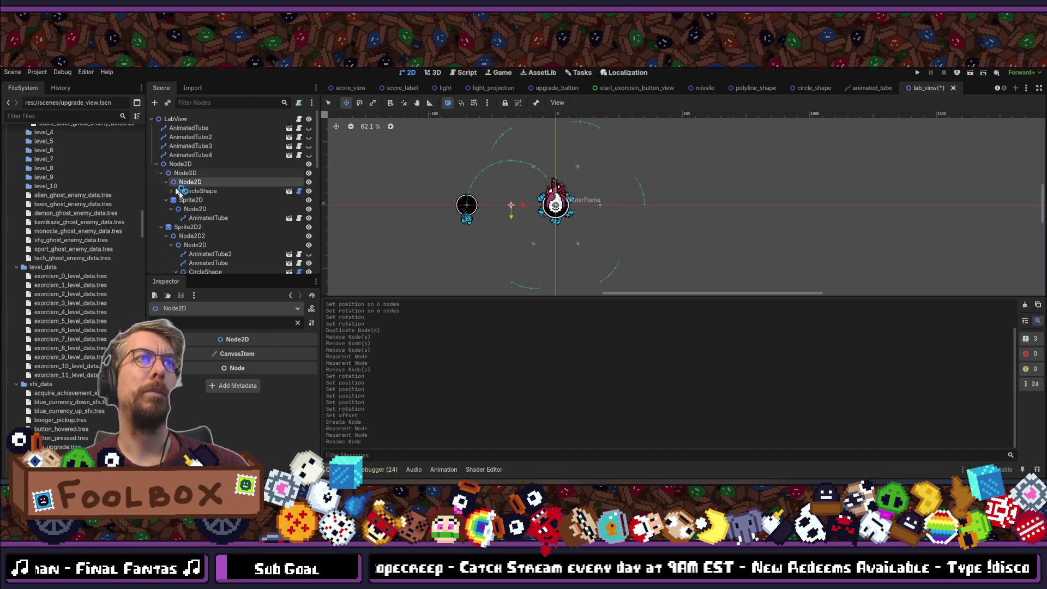
pyautogui.click(162, 174)
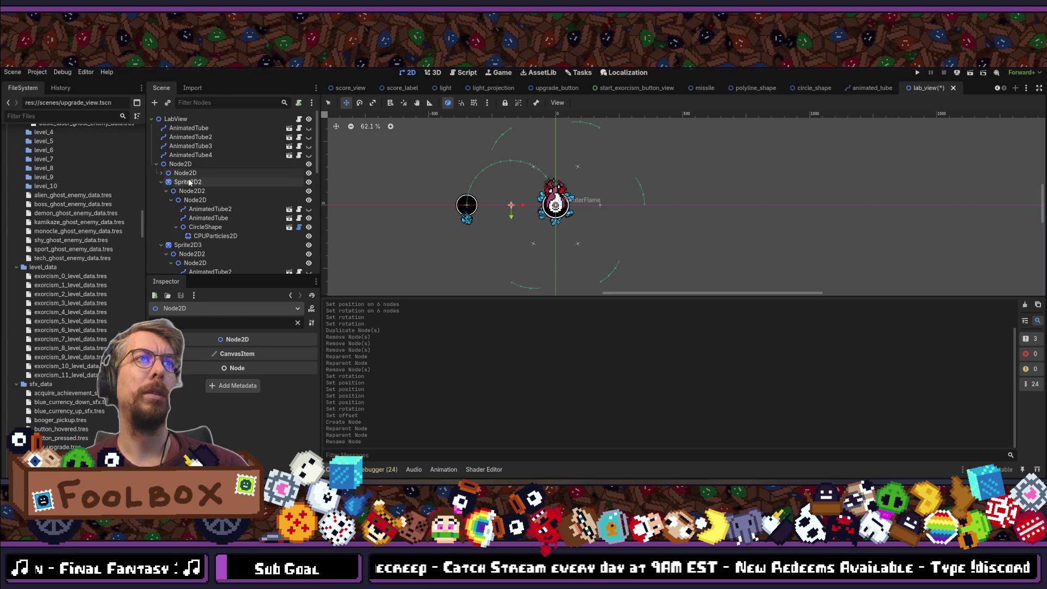
# Delete the old rotated arm copies Sprite2D2 through Sprite2D6.
pyautogui.click(186, 182)
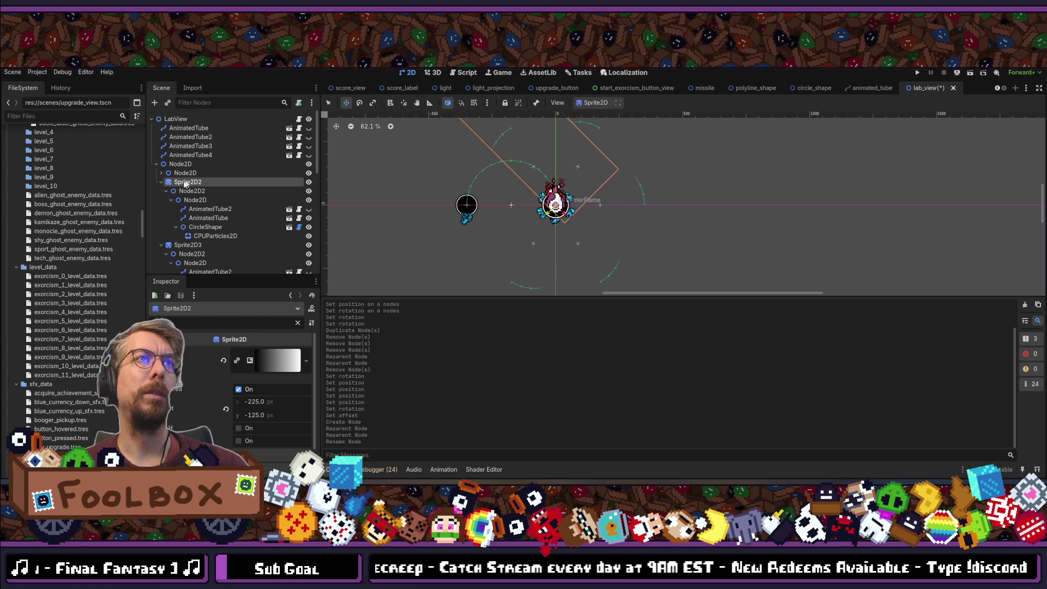
pyautogui.keyDown('ctrl'); pyautogui.click(190, 246); pyautogui.keyUp('ctrl')
pyautogui.scroll(-3, 191, 245)
pyautogui.keyDown('ctrl'); pyautogui.click(191, 246); pyautogui.keyUp('ctrl')
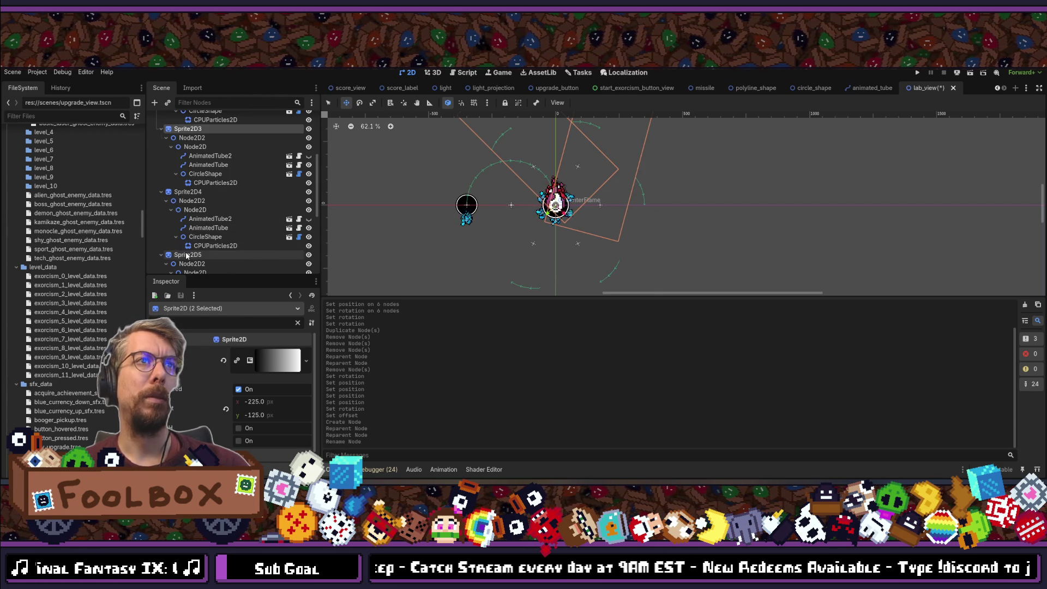
pyautogui.scroll(-2, 197, 240)
pyautogui.scroll(-1, 198, 238)
pyautogui.keyDown('ctrl'); pyautogui.click(188, 201); pyautogui.keyUp('ctrl')
pyautogui.scroll(-2, 217, 220)
pyautogui.press('Delete')
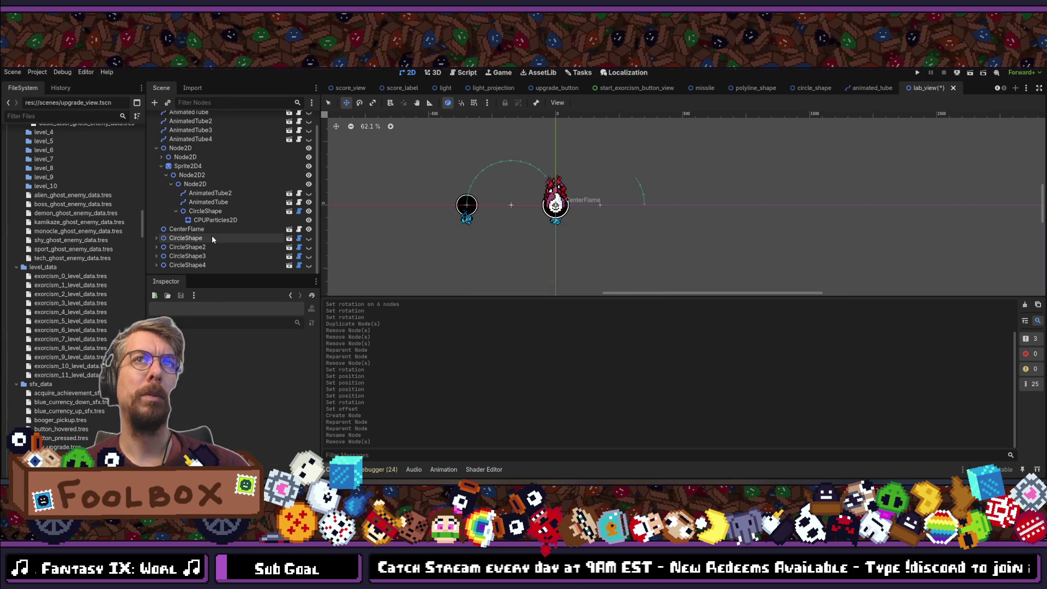
# Delete the leftover Sprite2D4 arm copy.
pyautogui.scroll(1, 212, 238)
pyautogui.click(187, 181)
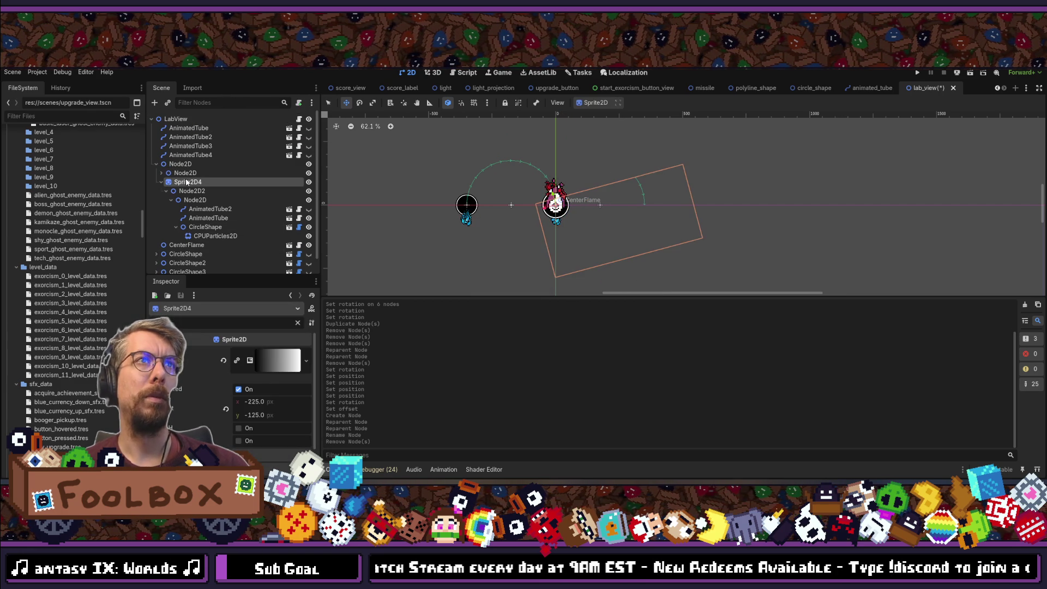
pyautogui.press('Delete')
# Duplicate the grouped arm Node2D with Ctrl+D to begin making copies.
pyautogui.click(189, 175)
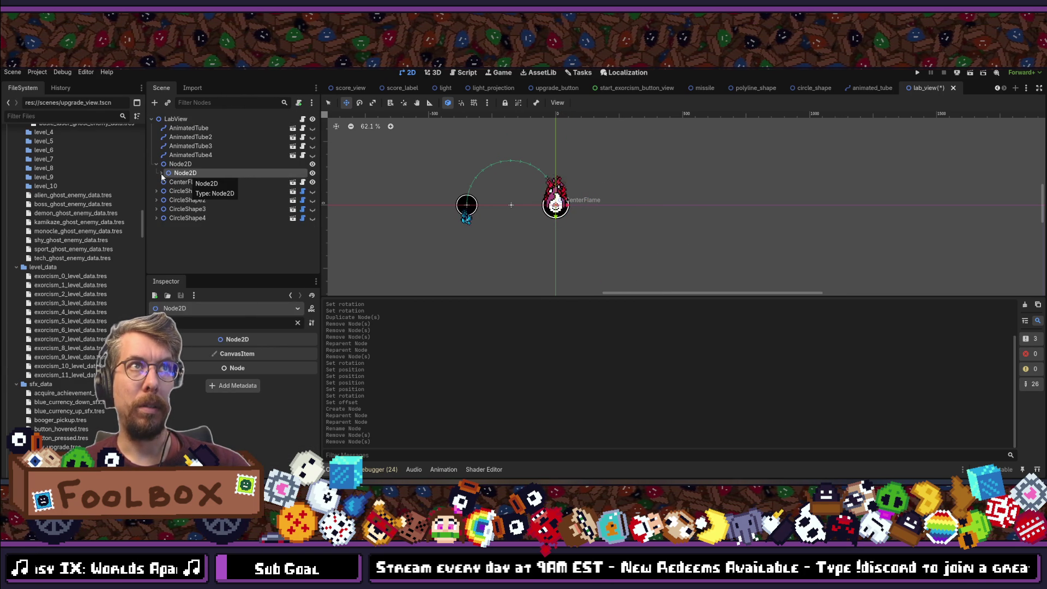
pyautogui.click(161, 172)
pyautogui.click(161, 173)
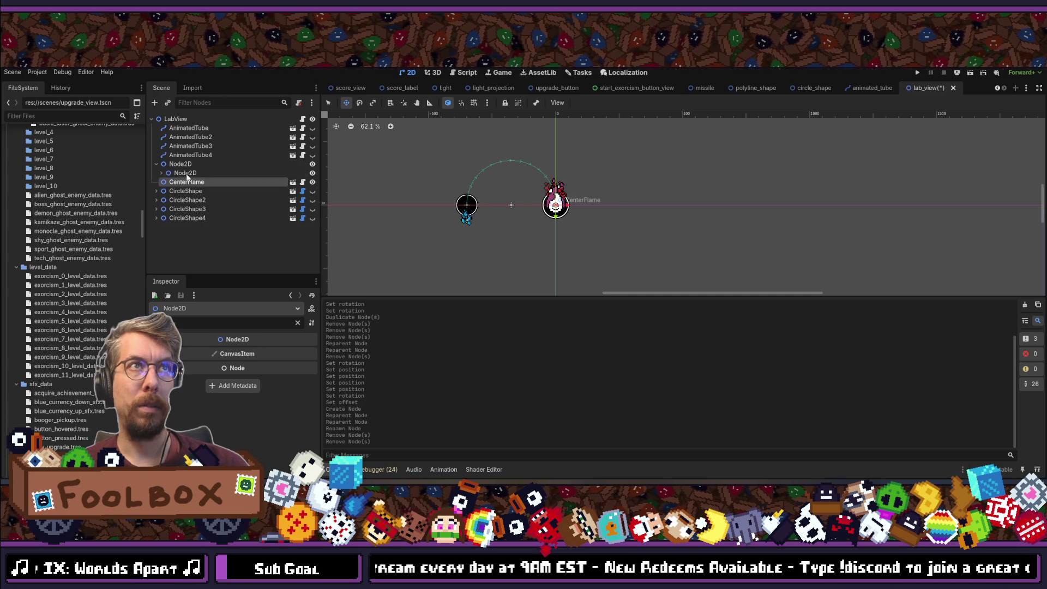
pyautogui.hotkey('ctrl', 'd')
pyautogui.hotkey('ctrl', 'd')
pyautogui.hotkey('ctrl', 'd')
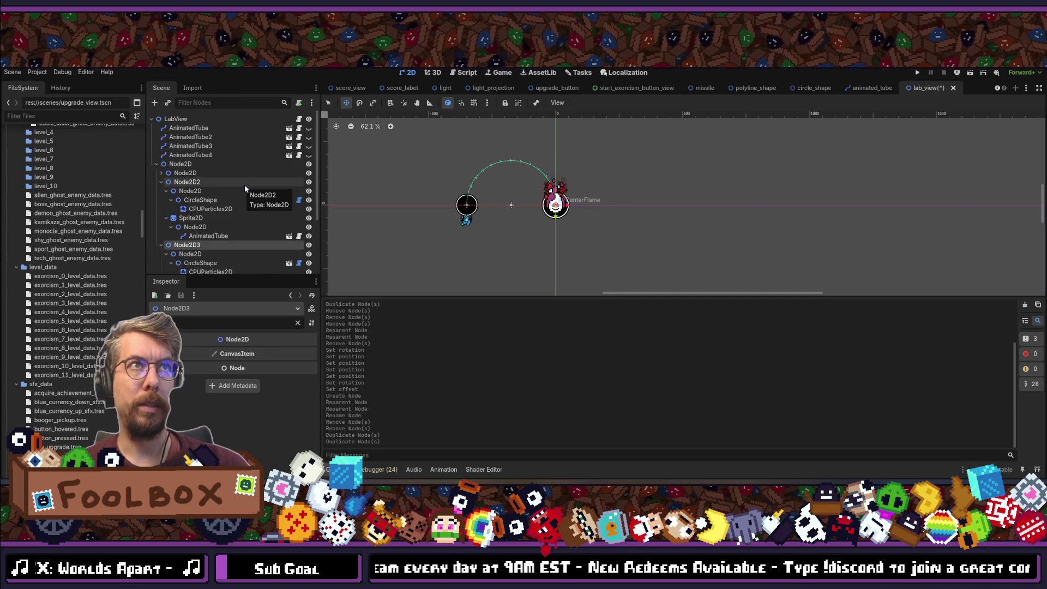
# Make the sixth arm copy, collapse Node2D2–Node2D6, and select Node2D2 with the Inspector filter cleared.
pyautogui.hotkey('ctrl', 'd')
pyautogui.scroll(5, 218, 191)
pyautogui.click(161, 182)
pyautogui.click(160, 190)
pyautogui.click(160, 199)
pyautogui.click(161, 209)
pyautogui.click(161, 218)
pyautogui.click(187, 181)
pyautogui.click(298, 323)
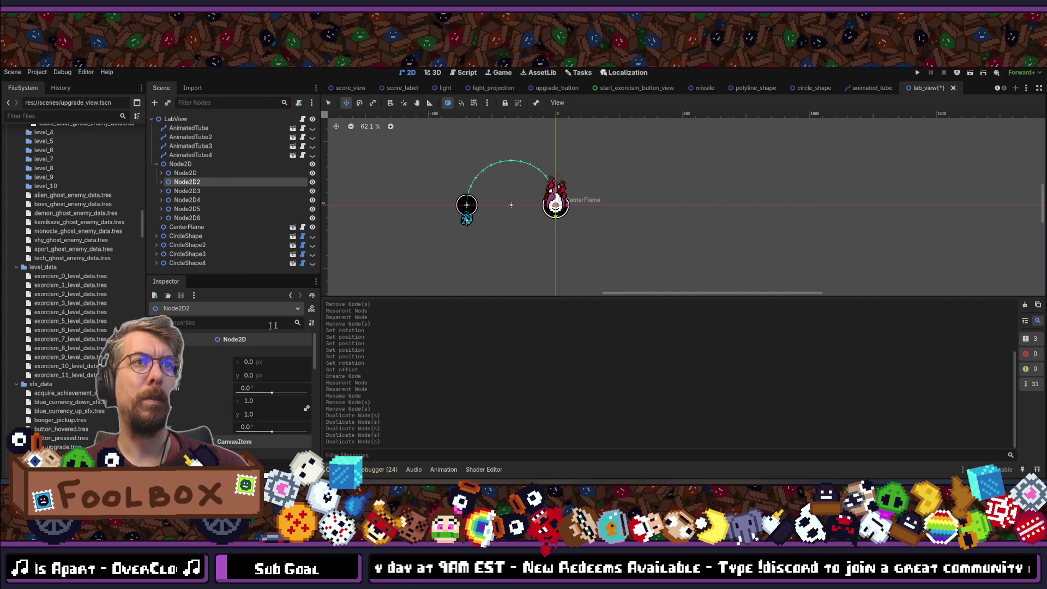